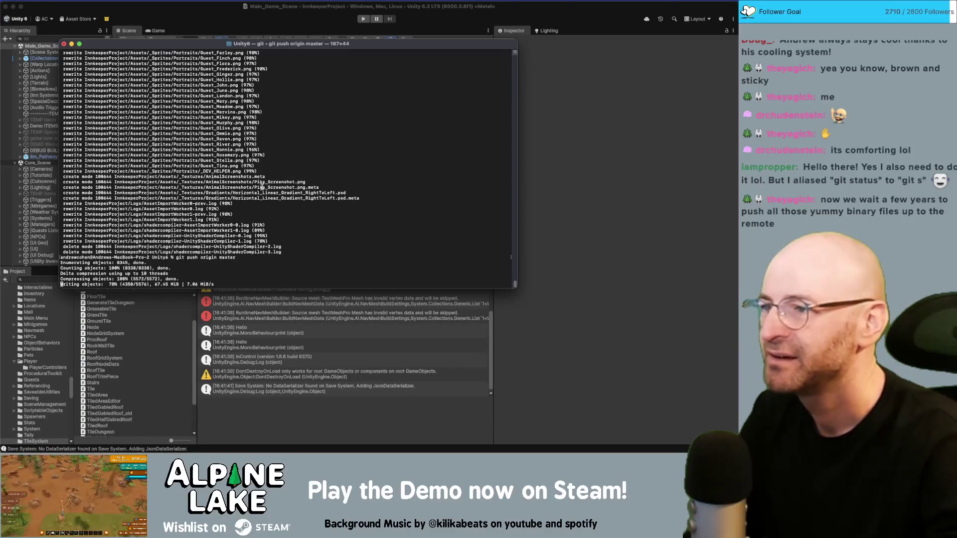
Wait for the git push to origin master to finish resolving deltas, then close Terminal.
{"action": "scroll", "coordinate": [261, 186], "scroll_direction": "up", "scroll_amount": 10}
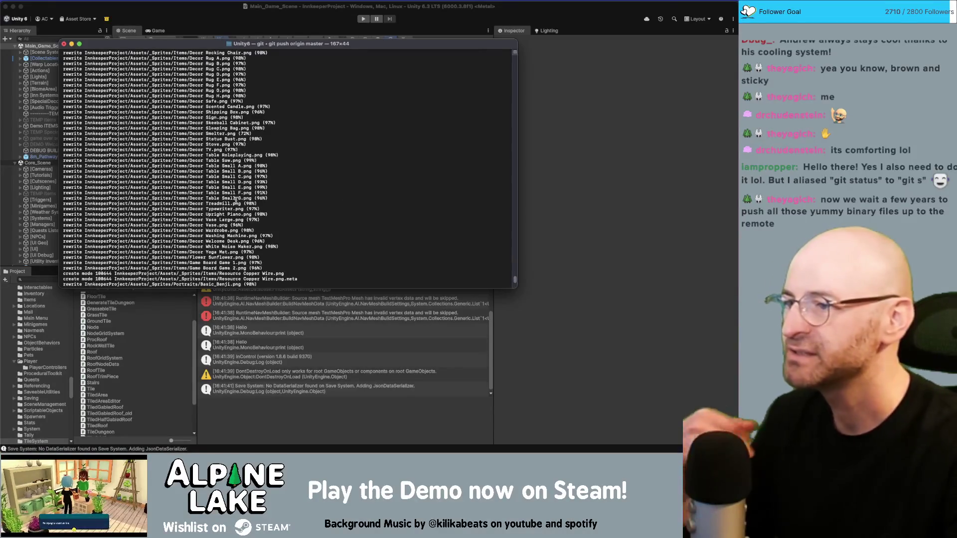
{"action": "scroll", "coordinate": [236, 199], "scroll_direction": "up", "scroll_amount": 10}
{"action": "scroll", "coordinate": [236, 190], "scroll_direction": "up", "scroll_amount": 15}
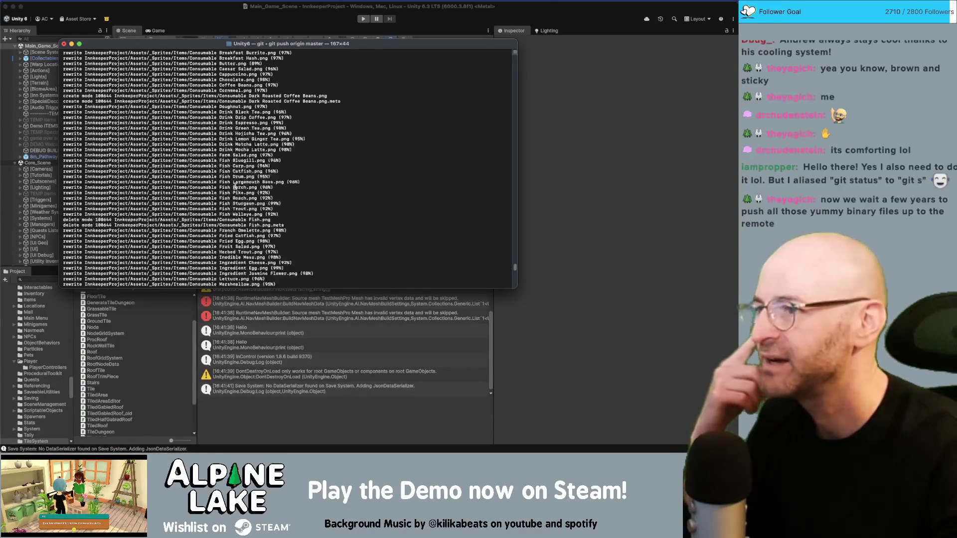
{"action": "scroll", "coordinate": [240, 186], "scroll_direction": "up", "scroll_amount": 15}
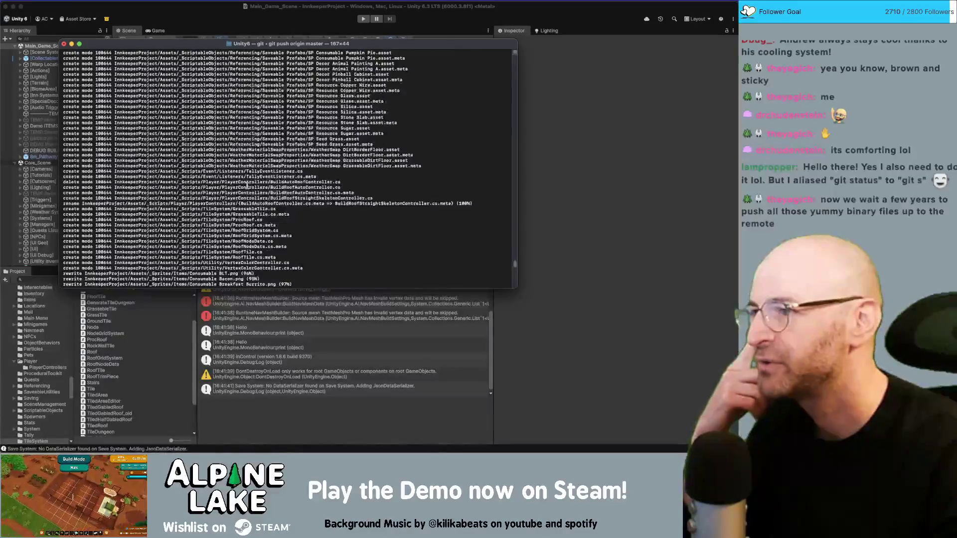
{"action": "scroll", "coordinate": [247, 186], "scroll_direction": "down", "scroll_amount": 15}
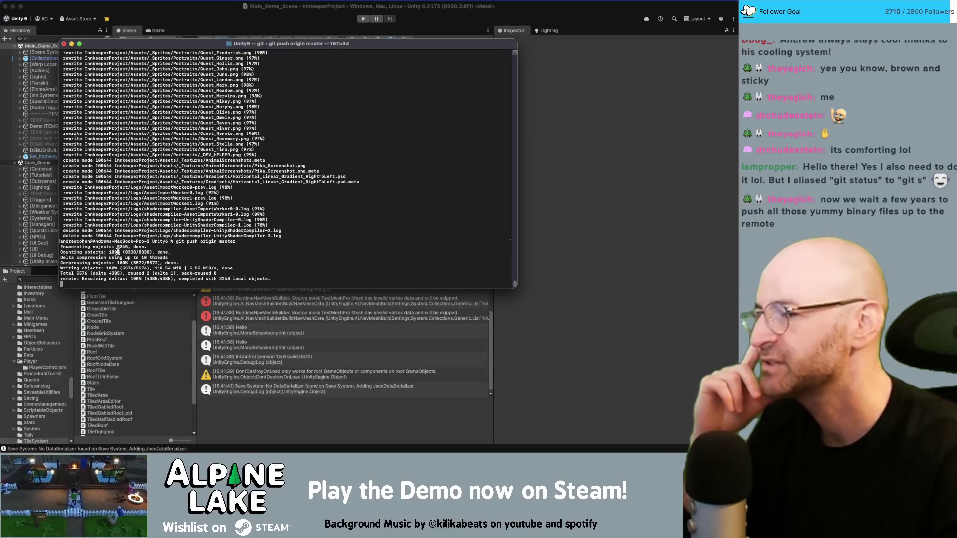
{"action": "key", "text": "super+Tab"}
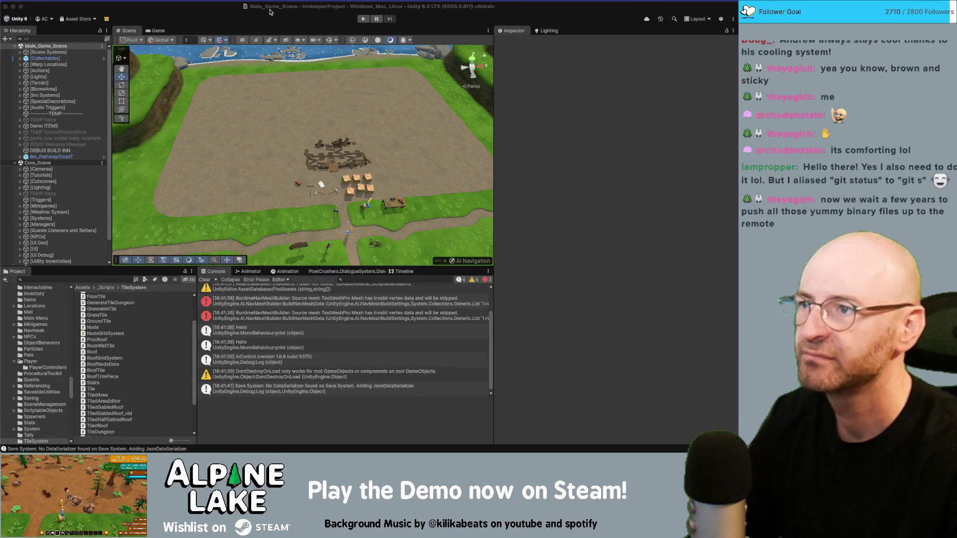
Focus Unity and orbit and zoom the Scene camera onto the crates and character on the plot.
{"action": "left_click", "coordinate": [263, 37]}
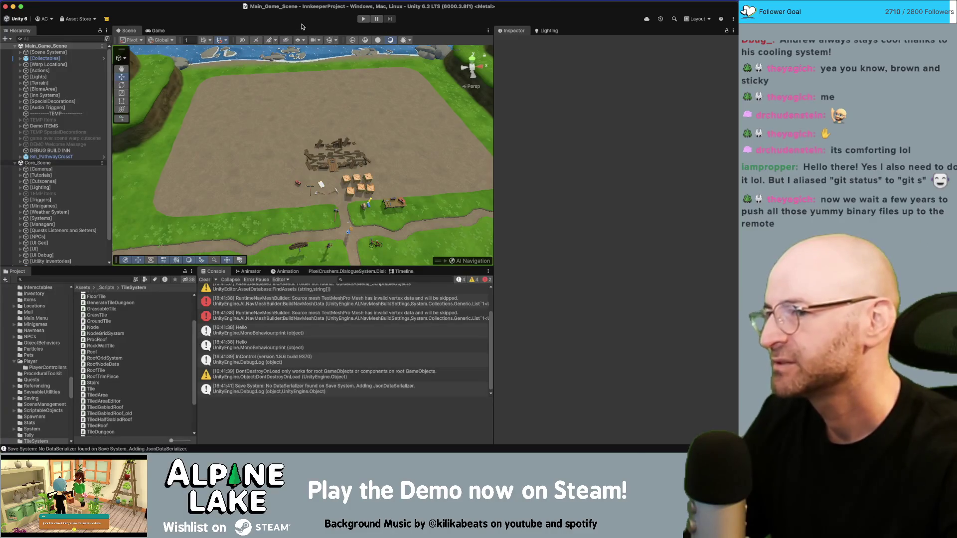
{"action": "mouse_move", "coordinate": [322, 106]}
{"action": "left_mouse_down"}
{"action": "mouse_move", "coordinate": [352, 120]}
{"action": "mouse_move", "coordinate": [306, 126]}
{"action": "left_mouse_up"}
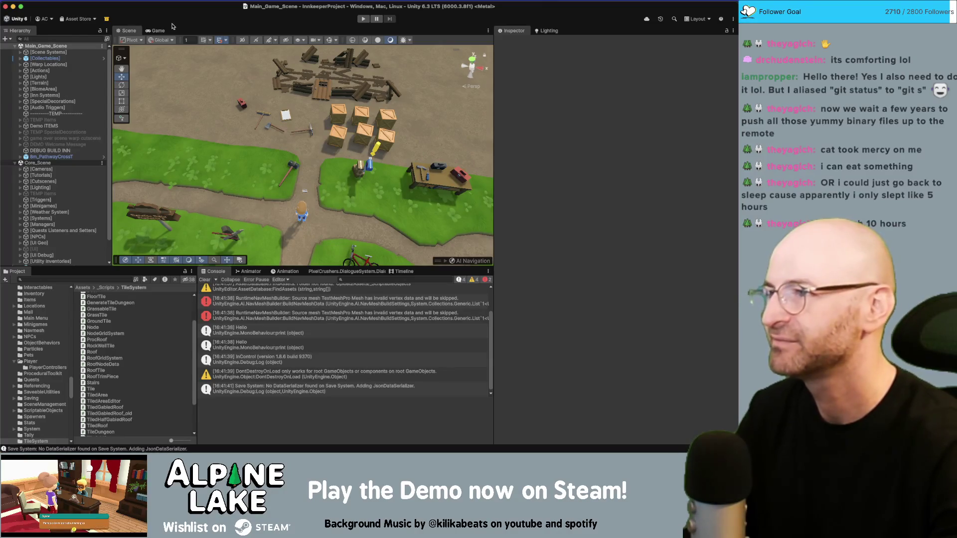
{"action": "left_click_drag", "start_coordinate": [264, 118], "coordinate": [270, 97]}
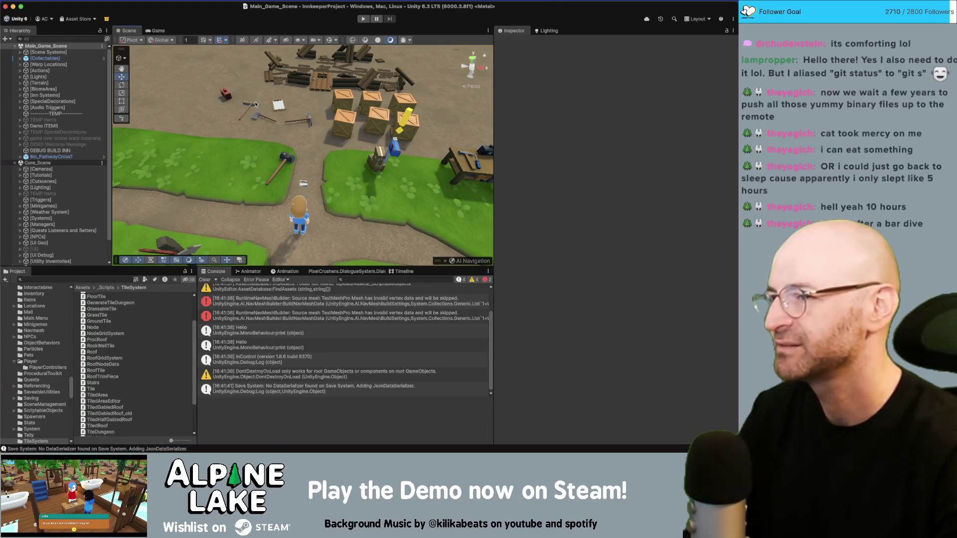
{"action": "left_click_drag", "start_coordinate": [259, 144], "coordinate": [283, 119]}
{"action": "scroll", "coordinate": [283, 120], "scroll_direction": "down", "scroll_amount": 5}
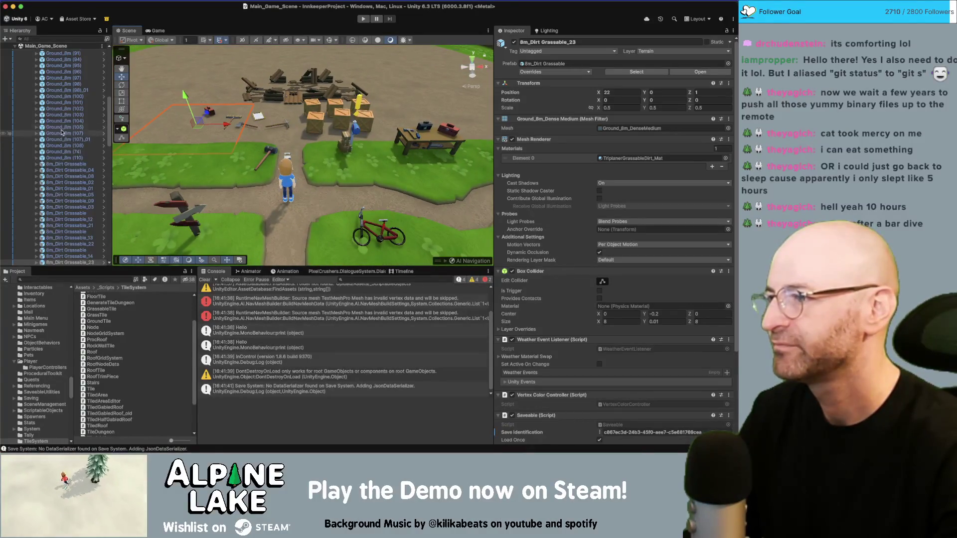
Collapse the [Terrain] group in the Hierarchy and zoom the Scene view out over the plot.
{"action": "scroll", "coordinate": [61, 145], "scroll_direction": "down", "scroll_amount": 10}
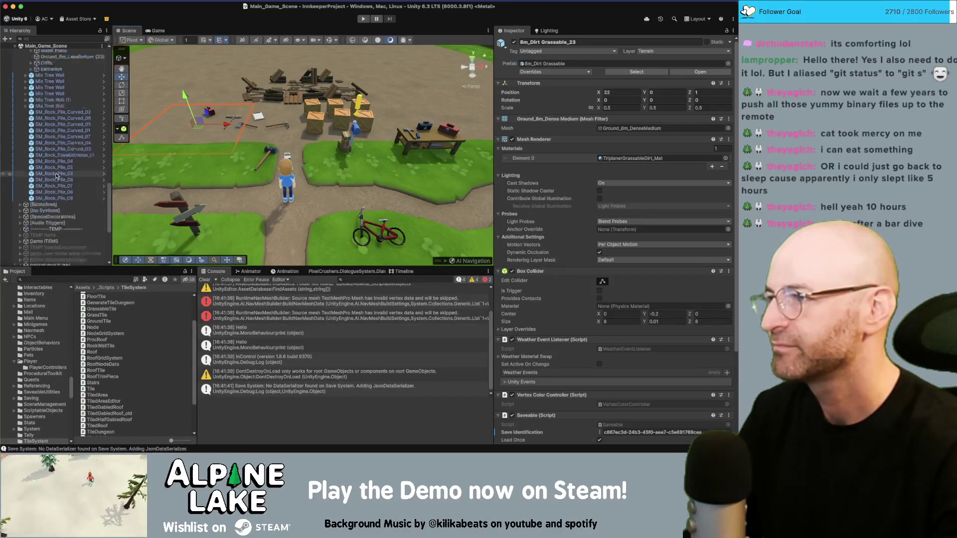
{"action": "scroll", "coordinate": [62, 159], "scroll_direction": "up", "scroll_amount": 10}
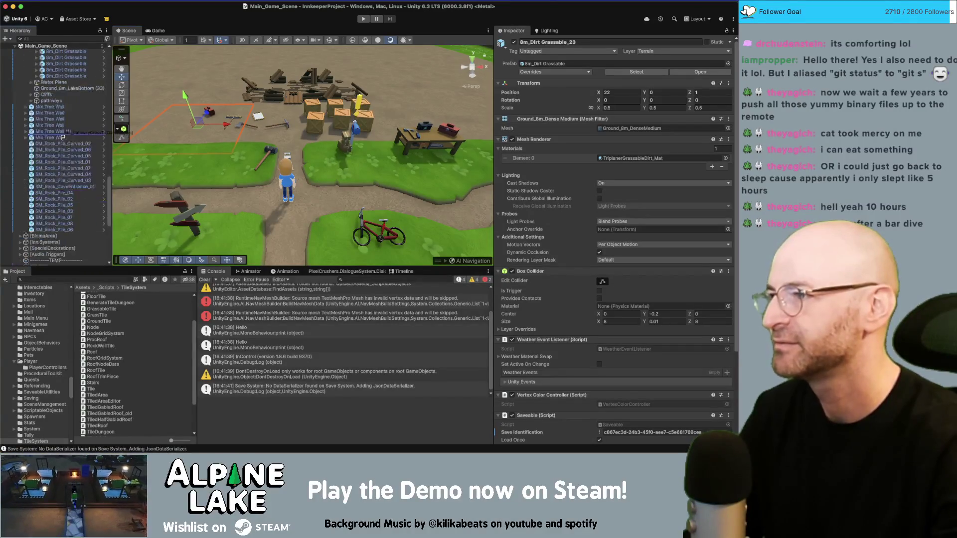
{"action": "mouse_move", "coordinate": [64, 190]}
{"action": "left_mouse_down"}
{"action": "mouse_move", "coordinate": [64, 207]}
{"action": "mouse_move", "coordinate": [60, 49]}
{"action": "mouse_move", "coordinate": [59, 97]}
{"action": "mouse_move", "coordinate": [7, 91]}
{"action": "mouse_move", "coordinate": [30, 97]}
{"action": "mouse_move", "coordinate": [50, 121]}
{"action": "left_mouse_up"}
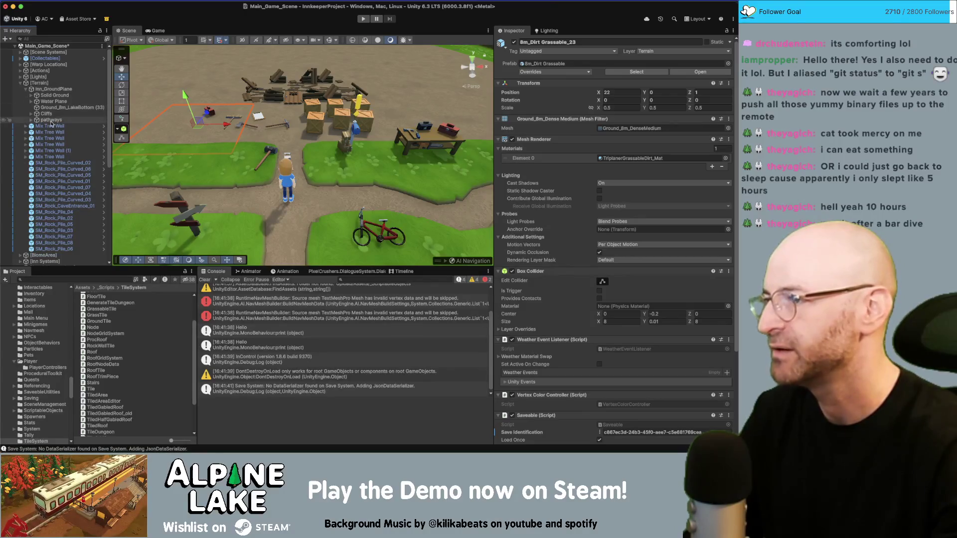
{"action": "left_click", "coordinate": [20, 83]}
{"action": "scroll", "coordinate": [218, 80], "scroll_direction": "down", "scroll_amount": 5}
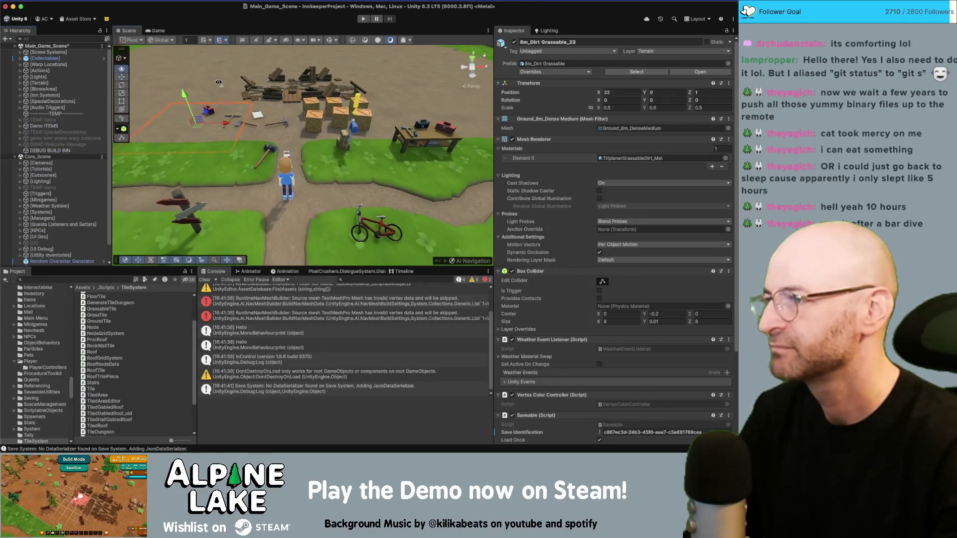
{"action": "scroll", "coordinate": [217, 81], "scroll_direction": "down", "scroll_amount": 3}
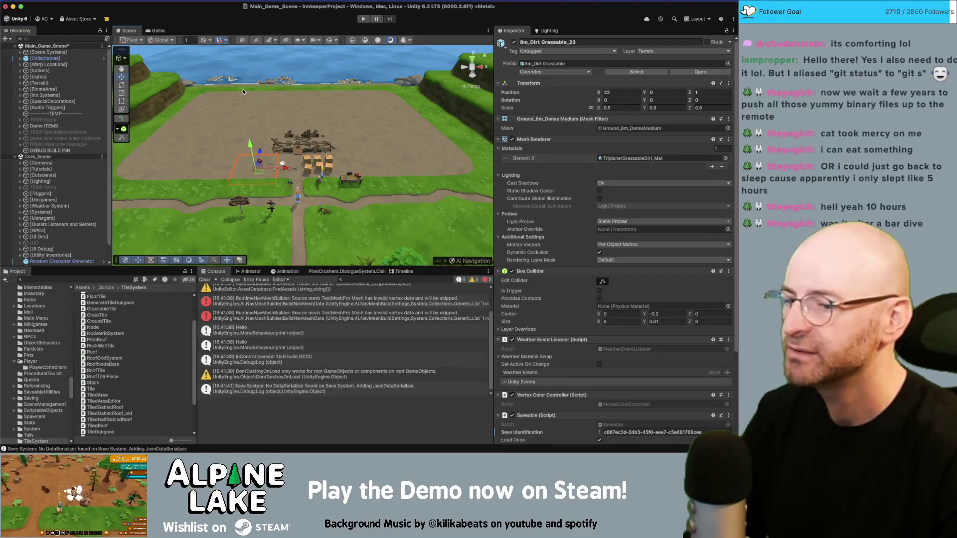
Search the Project for 'roofnode' and rename the Build RoofNode prefab to 'Build RoofNode OLD'.
{"action": "left_click", "coordinate": [57, 280]}
{"action": "type", "text": "rooftile"}
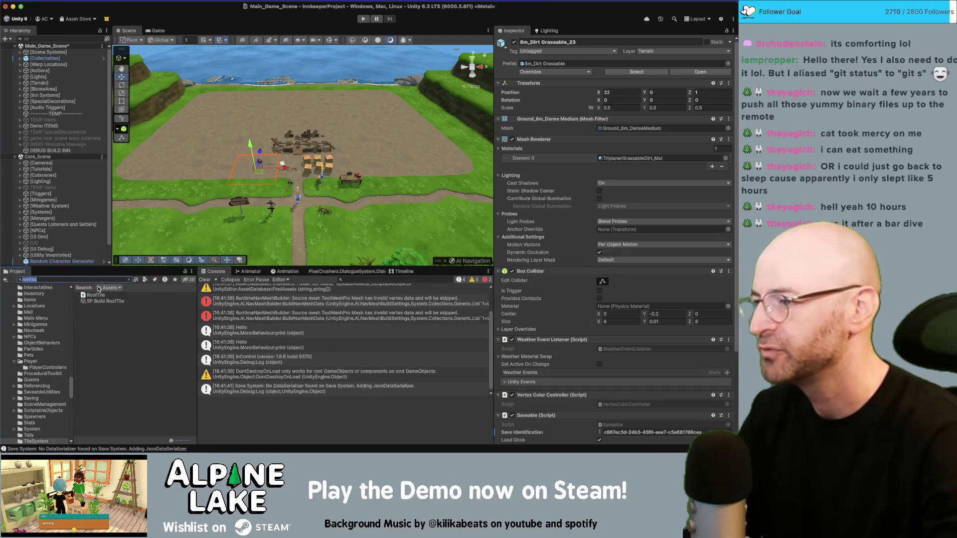
{"action": "key", "text": "BackSpace"}
{"action": "key", "text": "BackSpace"}
{"action": "key", "text": "BackSpace"}
{"action": "type", "text": "node"}
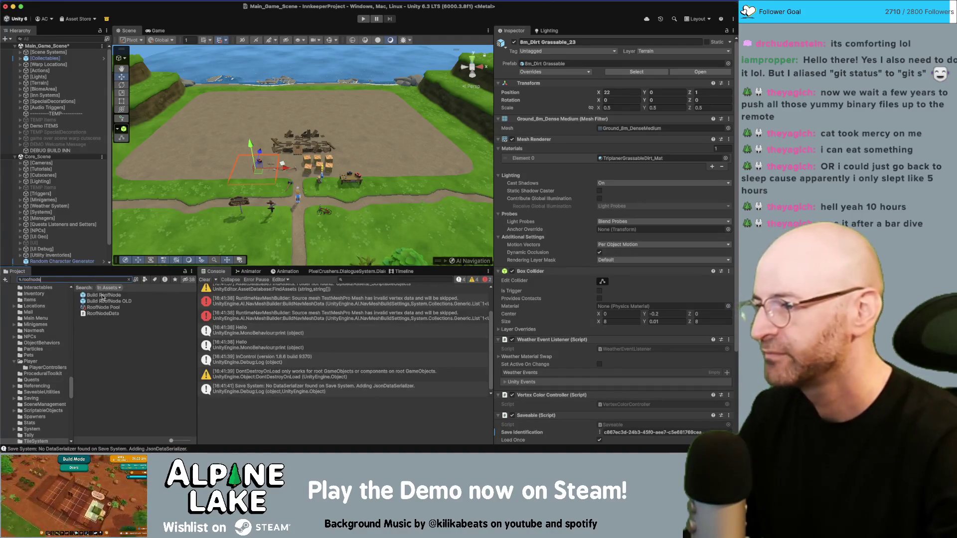
{"action": "left_click", "coordinate": [102, 295]}
{"action": "type", "text": "Til"}
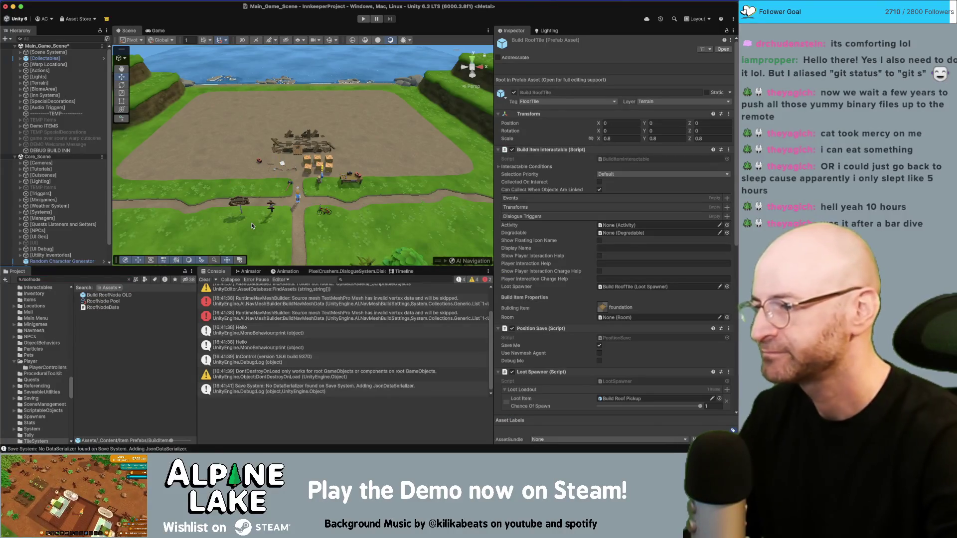
{"action": "key", "text": "Return"}
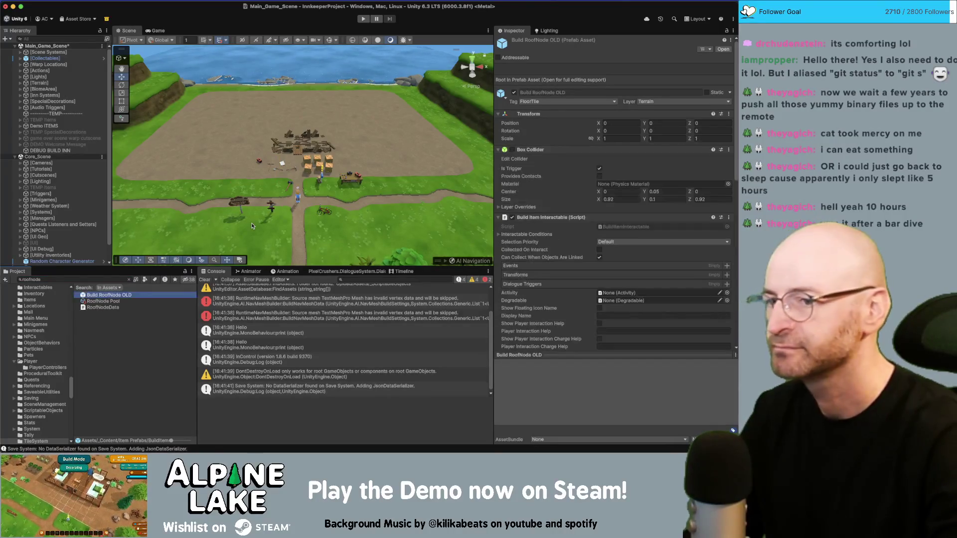
Cancel the delete prompt, keeping the prefab, and open Build RoofNode OLD in Prefab Mode.
{"action": "scroll", "coordinate": [691, 247], "scroll_direction": "down", "scroll_amount": 10}
{"action": "left_click", "coordinate": [120, 295]}
{"action": "key", "text": "super+BackSpace"}
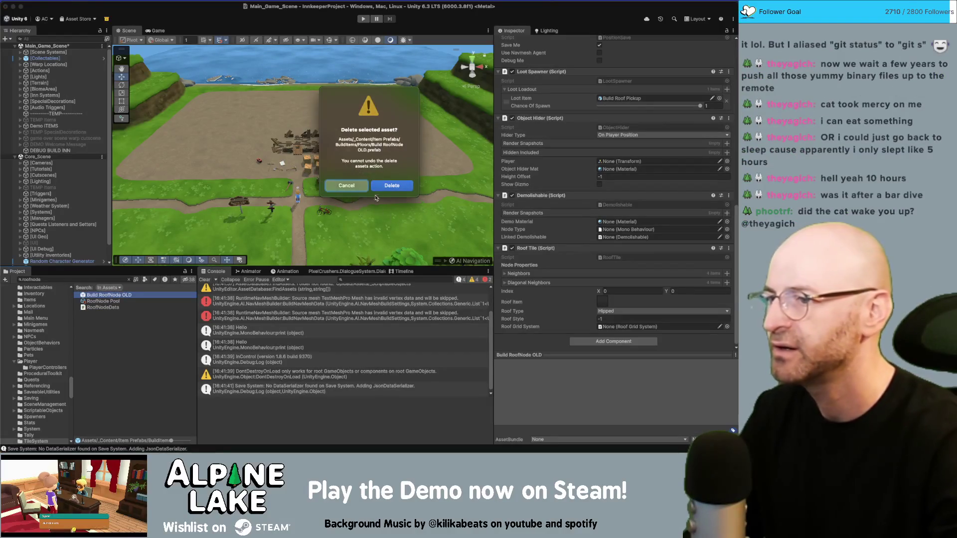
{"action": "key", "text": "Escape"}
{"action": "key", "text": "Down"}
{"action": "key", "text": "Up"}
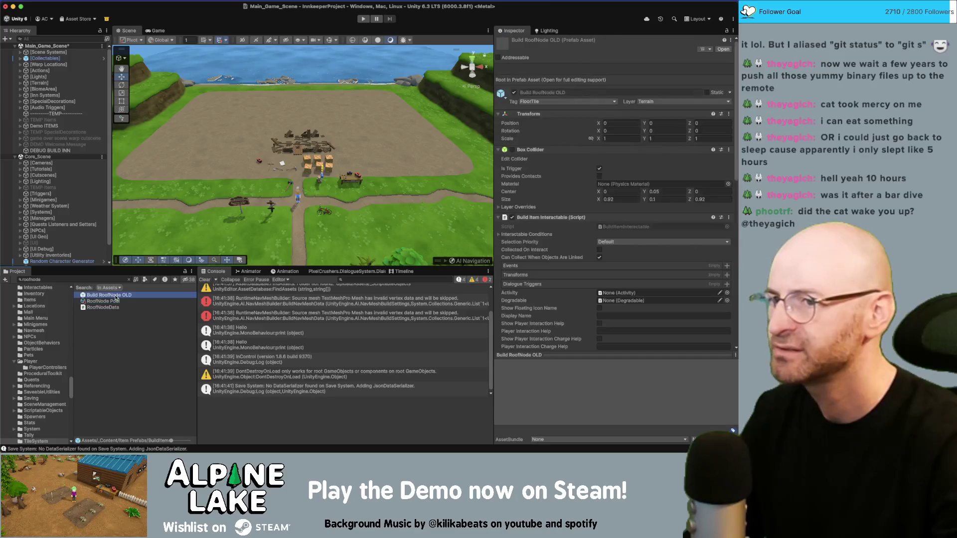
{"action": "double_click", "coordinate": [116, 295]}
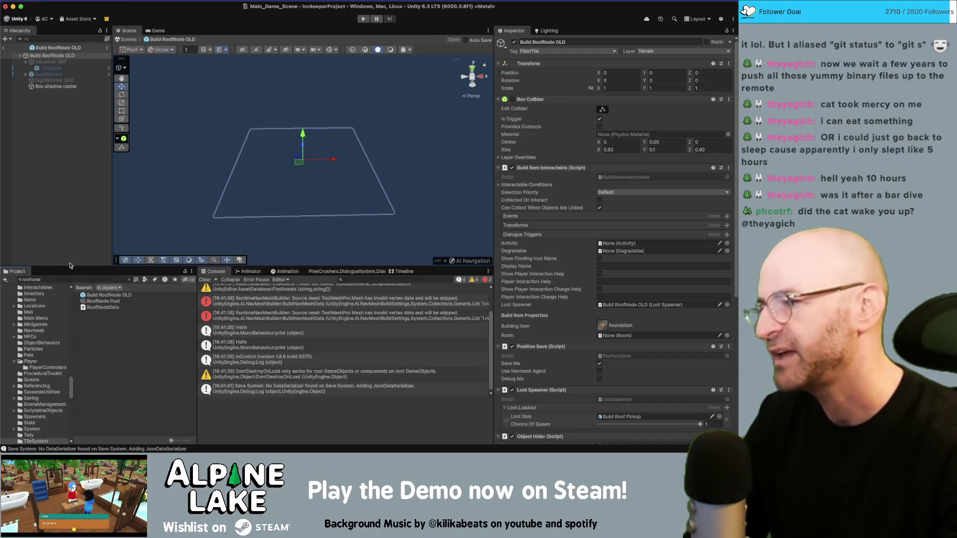
Rename the Build RoofNode OLD prefab to 'Build RoofTile OLD'.
{"action": "left_click", "coordinate": [69, 279]}
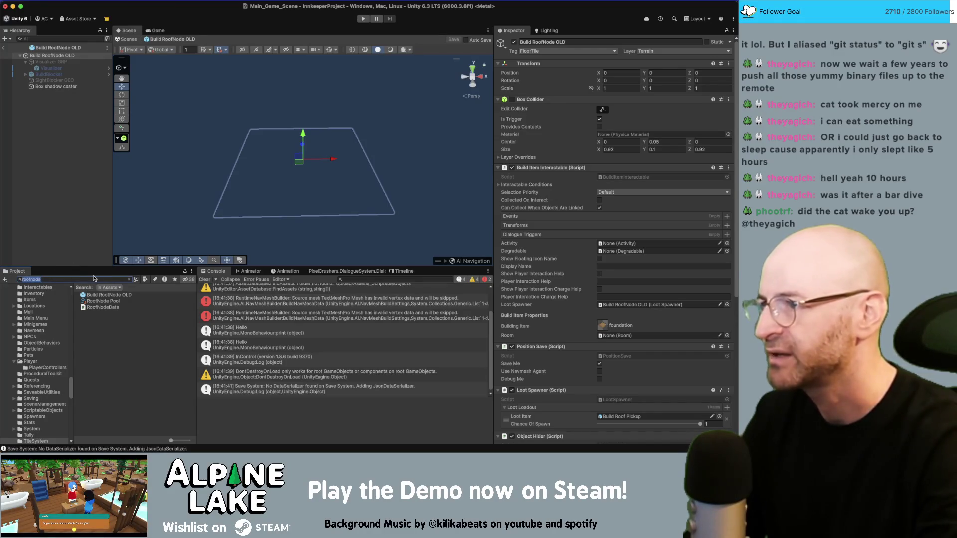
{"action": "left_click", "coordinate": [98, 296]}
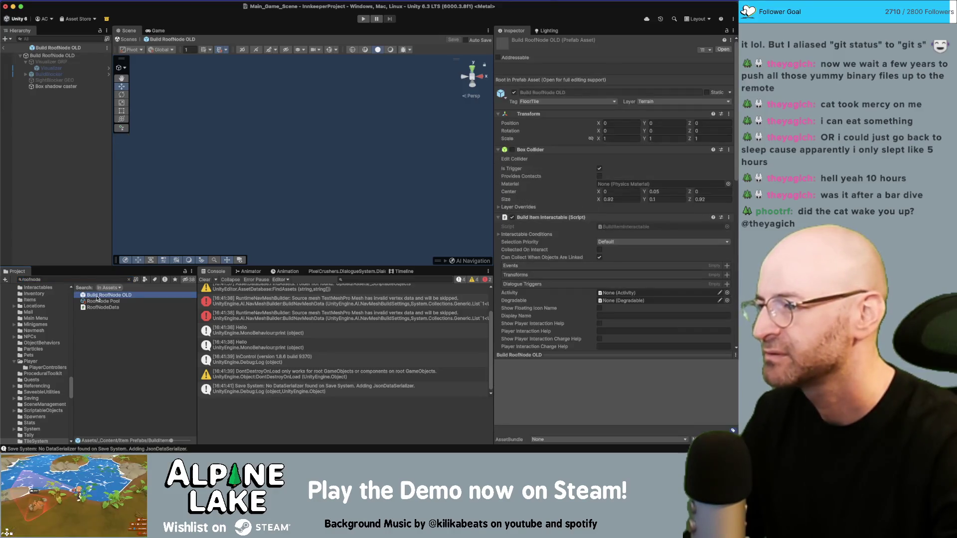
{"action": "left_click", "coordinate": [92, 282]}
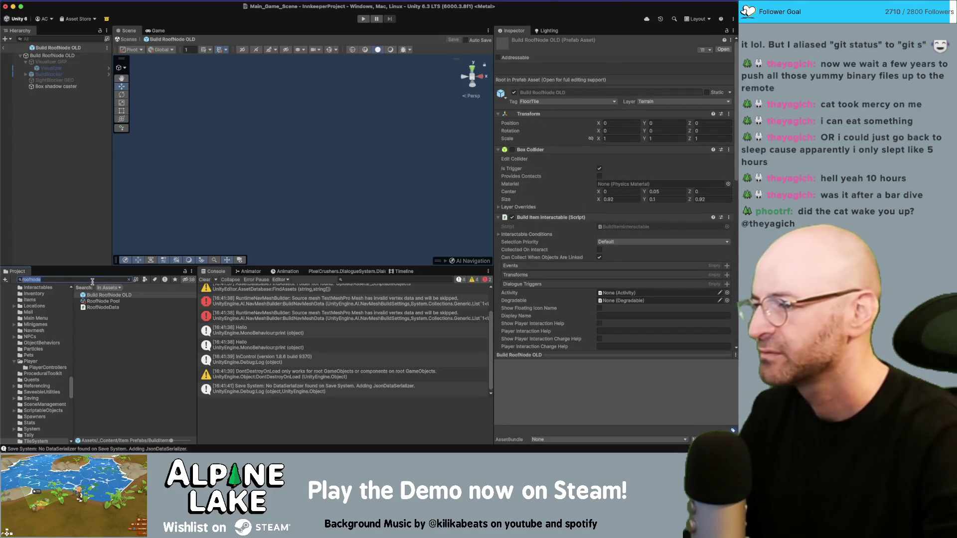
{"action": "left_click", "coordinate": [102, 295]}
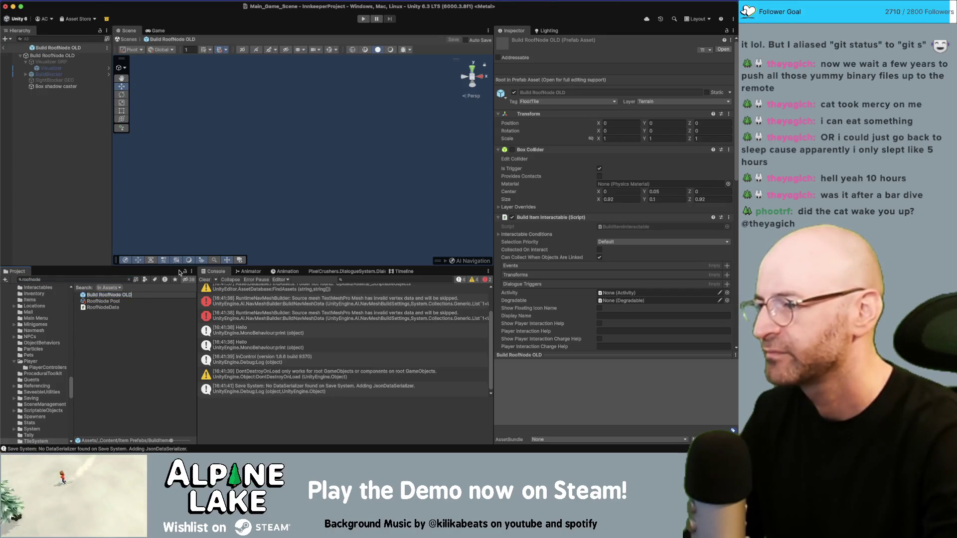
{"action": "key", "text": "BackSpace"}
{"action": "key", "text": "BackSpace"}
{"action": "key", "text": "BackSpace"}
{"action": "type", "text": "Tile"}
{"action": "key", "text": "Return"}
Rename the RoofNode Pool asset to 'Roof Tile Pool'.
{"action": "left_click", "coordinate": [123, 295]}
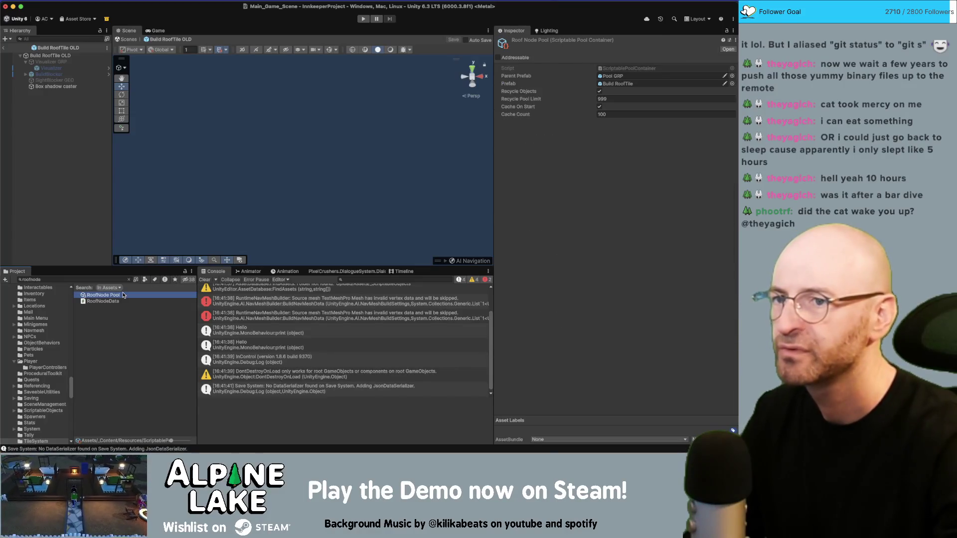
{"action": "left_click", "coordinate": [122, 294]}
{"action": "key", "text": "BackSpace"}
{"action": "key", "text": "BackSpace"}
{"action": "key", "text": "BackSpace"}
{"action": "type", "text": "Tile"}
{"action": "key", "text": "Return"}
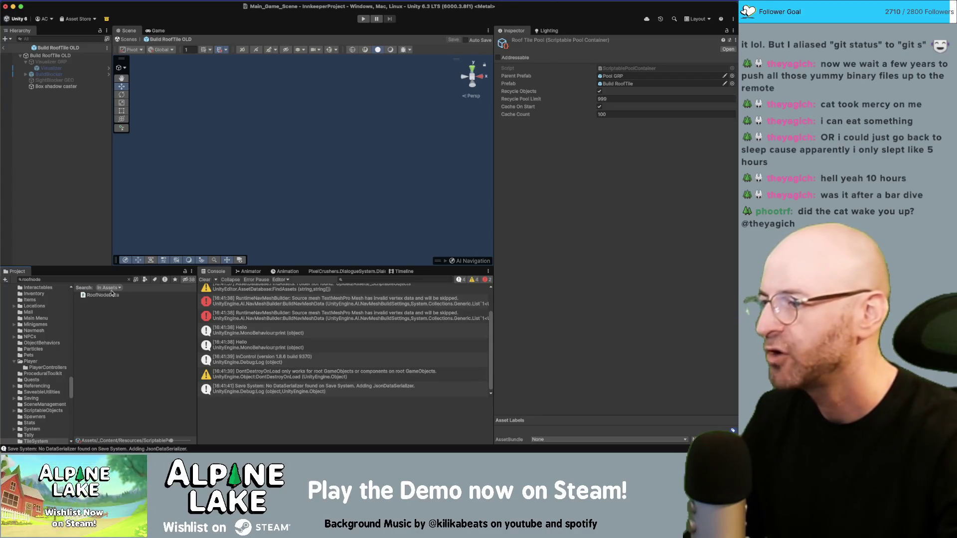
Search the Project for 'tile', deselect the pool and exit Prefab Mode to Main_Game_Scene.
{"action": "left_click", "coordinate": [104, 277]}
{"action": "type", "text": "tile"}
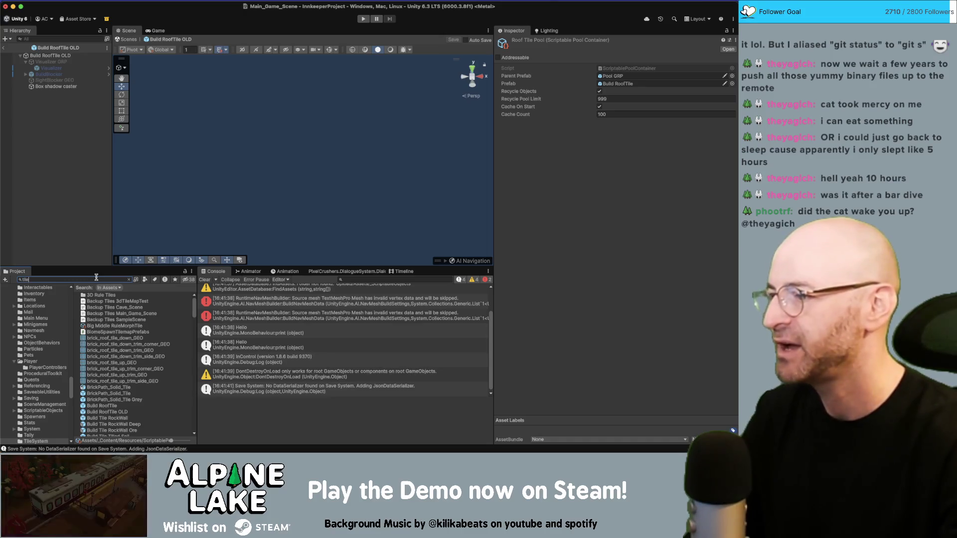
{"action": "left_click", "coordinate": [65, 244]}
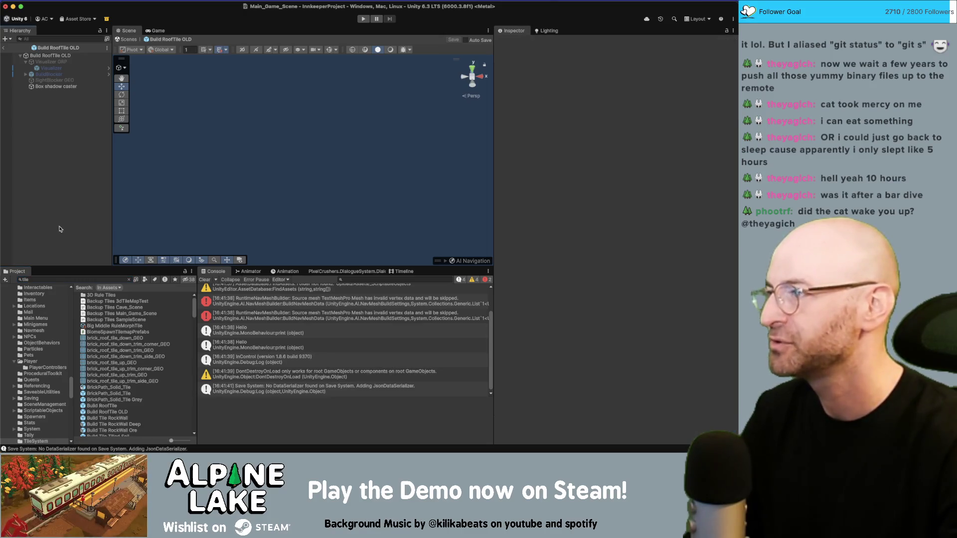
{"action": "left_click", "coordinate": [3, 48]}
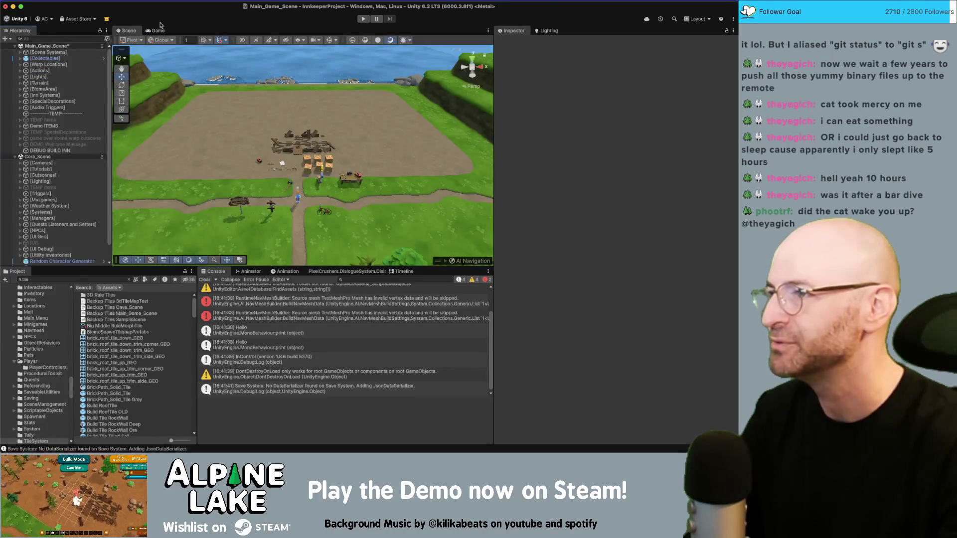
Save Main_Game_Scene and run the game in Play mode.
{"action": "key", "text": "super+s"}
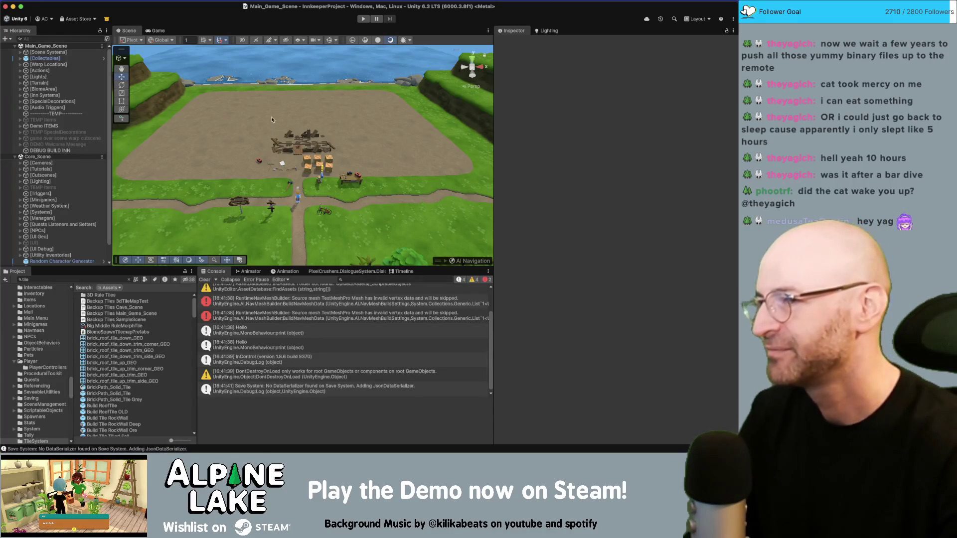
{"action": "left_click", "coordinate": [363, 19]}
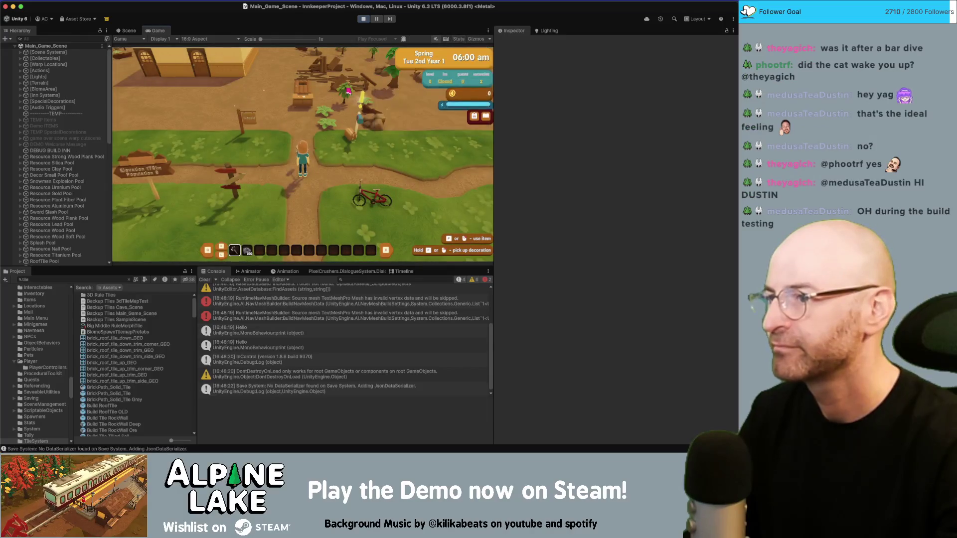
In the running game, enter build mode, mark out a building tile area and pan across the roofs.
{"action": "key", "text": "w"}
{"action": "key", "text": "b"}
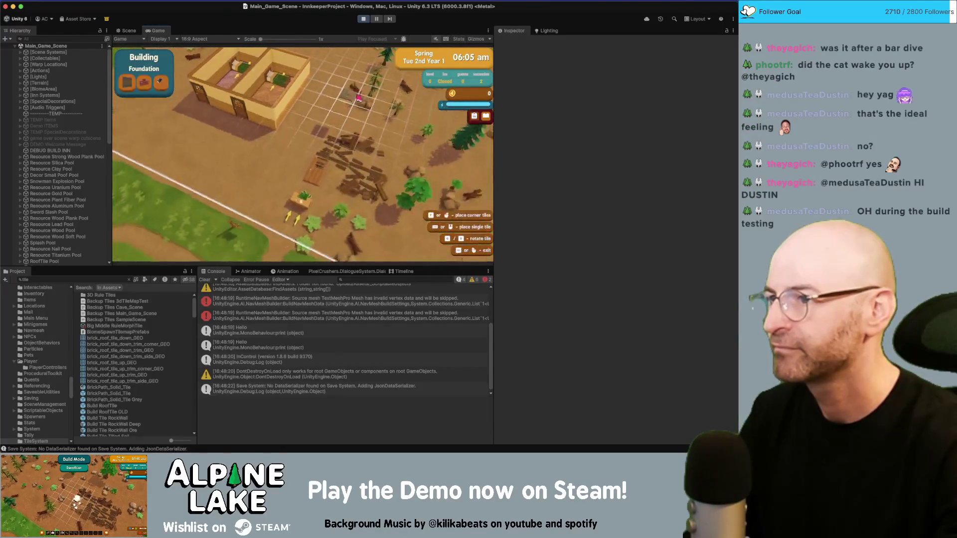
{"action": "left_click_drag", "start_coordinate": [304, 93], "coordinate": [317, 199]}
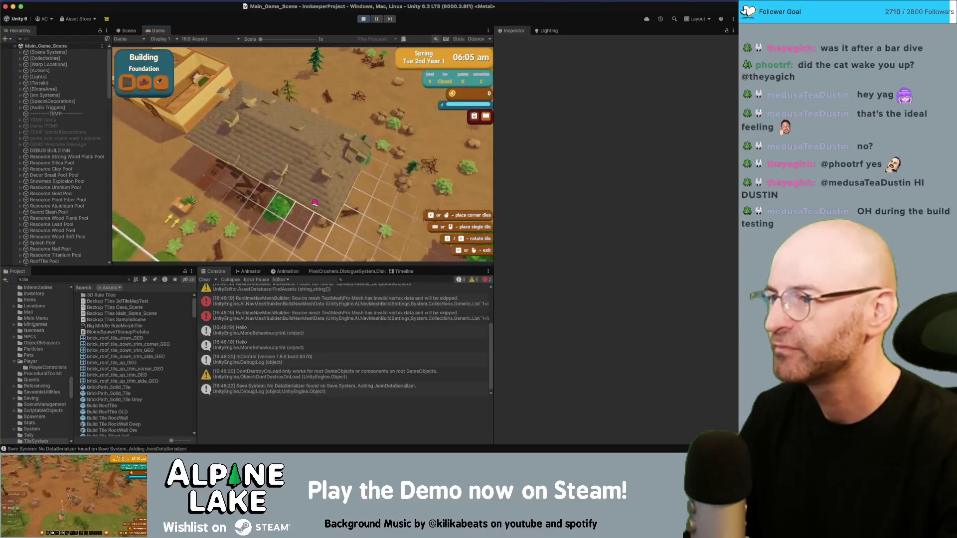
{"action": "key", "text": "a"}
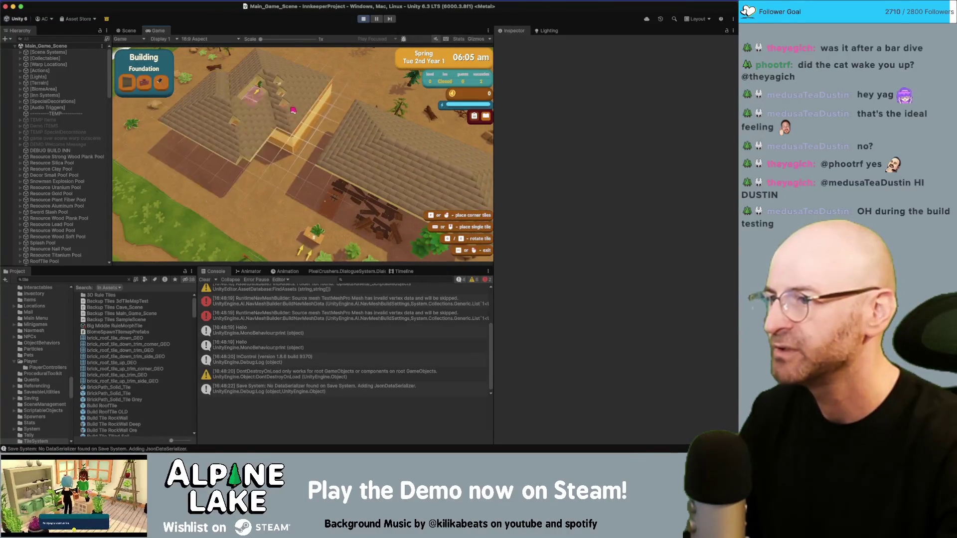
{"action": "key", "text": "a"}
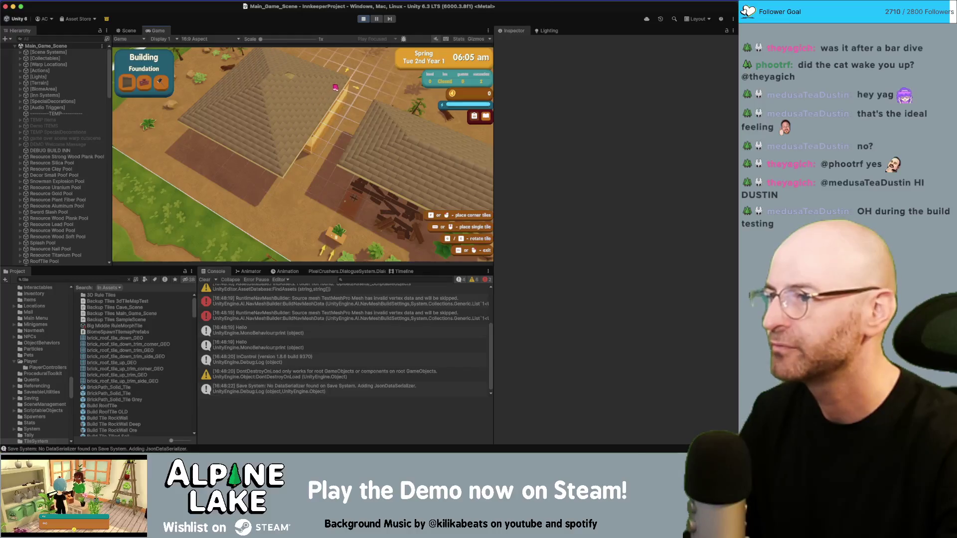
{"action": "key", "text": "a"}
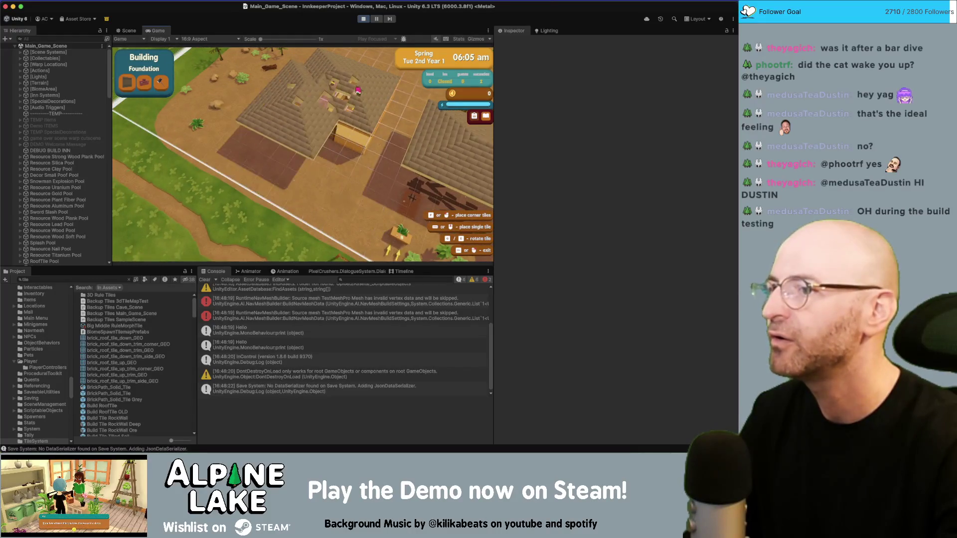
{"action": "key", "text": "a"}
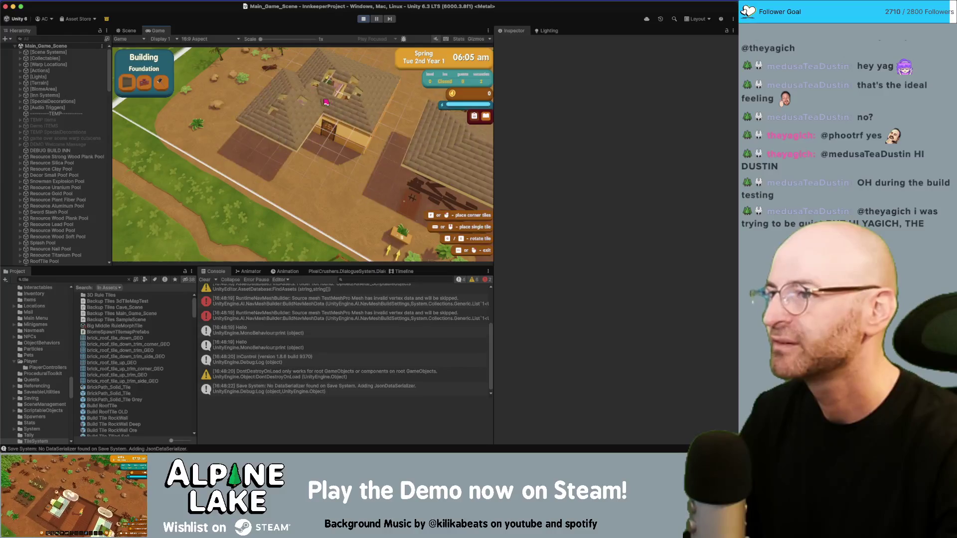
Switch to the Scene view and orbit and zoom in over the tiled roofs.
{"action": "left_click", "coordinate": [129, 30]}
{"action": "left_click_drag", "start_coordinate": [344, 150], "coordinate": [354, 158]}
{"action": "scroll", "coordinate": [352, 160], "scroll_direction": "up", "scroll_amount": 5}
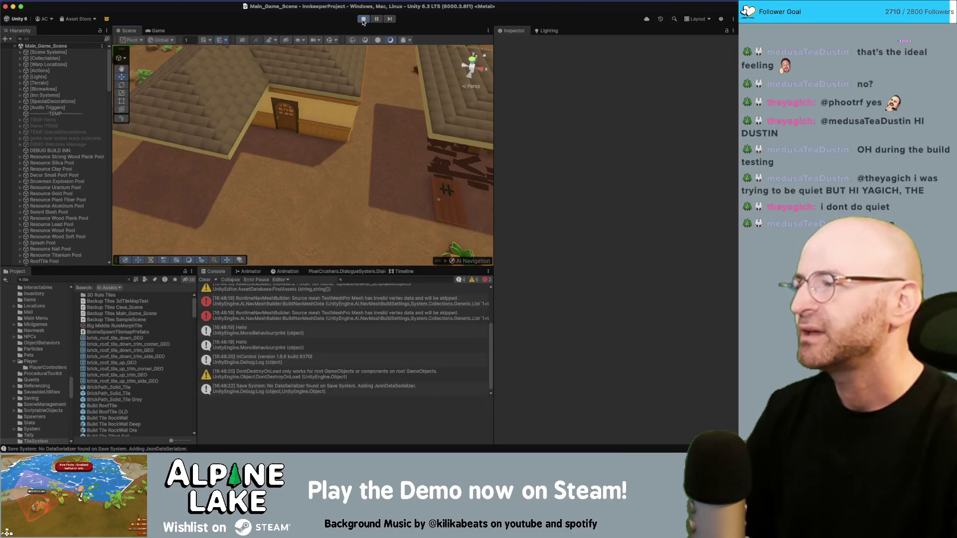
Exit Play mode, orbit around the houses and select the blue roof piece Piece_(48,11).
{"action": "left_click", "coordinate": [363, 20]}
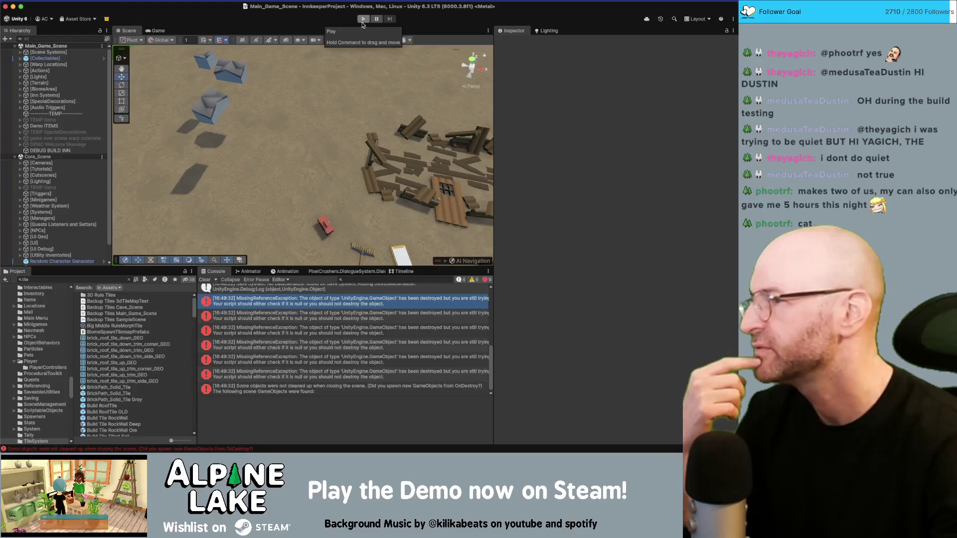
{"action": "left_click_drag", "start_coordinate": [215, 60], "coordinate": [217, 65]}
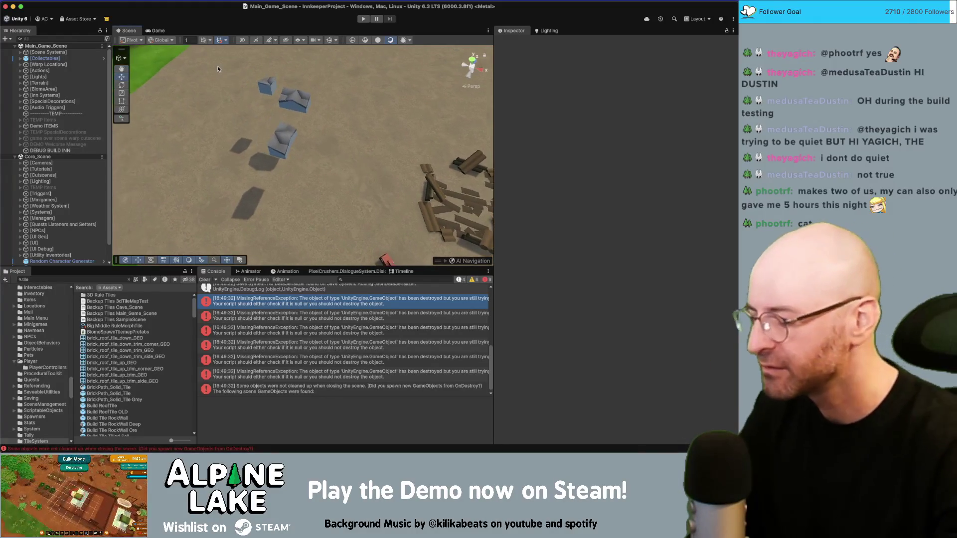
{"action": "left_click_drag", "start_coordinate": [316, 94], "coordinate": [321, 107]}
{"action": "scroll", "coordinate": [320, 106], "scroll_direction": "down", "scroll_amount": 10}
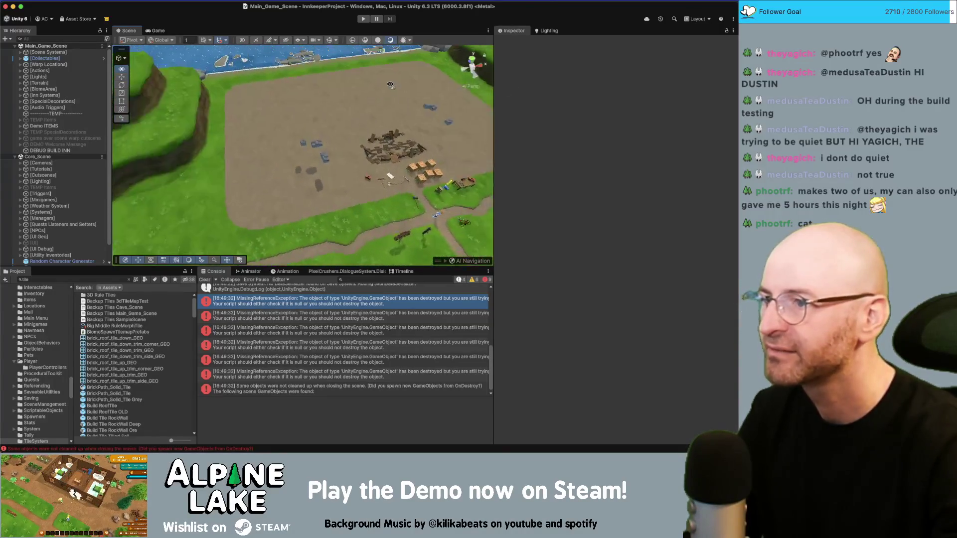
{"action": "scroll", "coordinate": [390, 84], "scroll_direction": "up", "scroll_amount": 8}
{"action": "left_click_drag", "start_coordinate": [390, 84], "coordinate": [216, 71]}
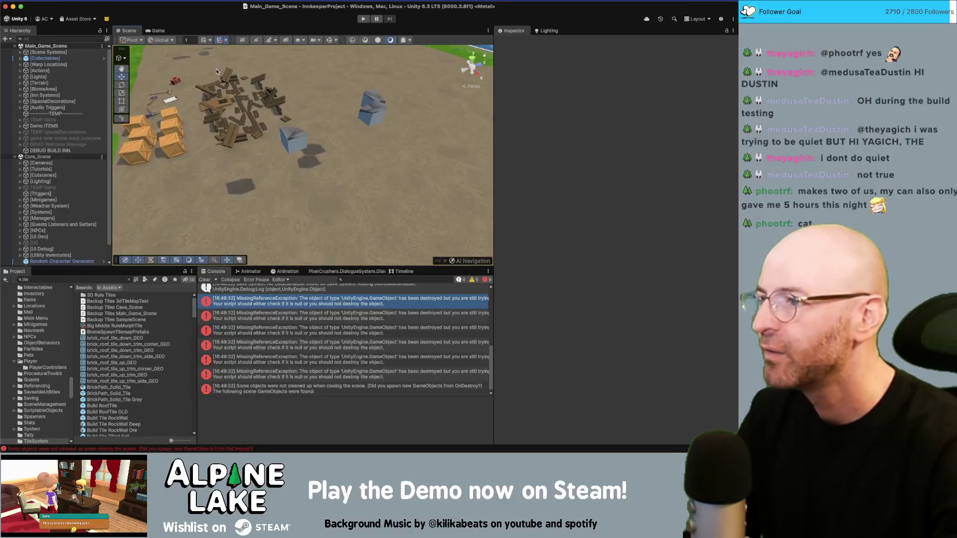
{"action": "left_click", "coordinate": [292, 129]}
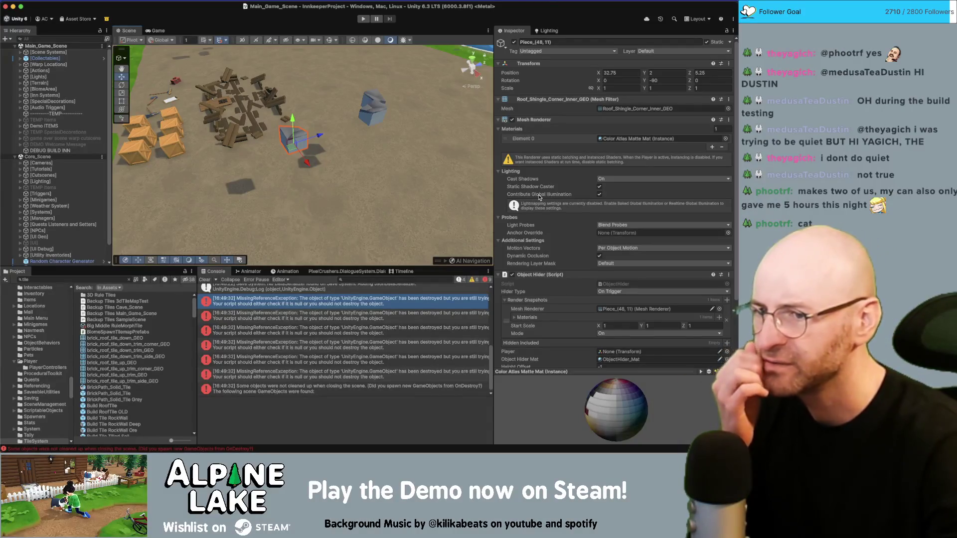
Expand and collapse the Render Snapshots materials list, then open the ObjectHider script in Rider.
{"action": "mouse_move", "coordinate": [567, 192]}
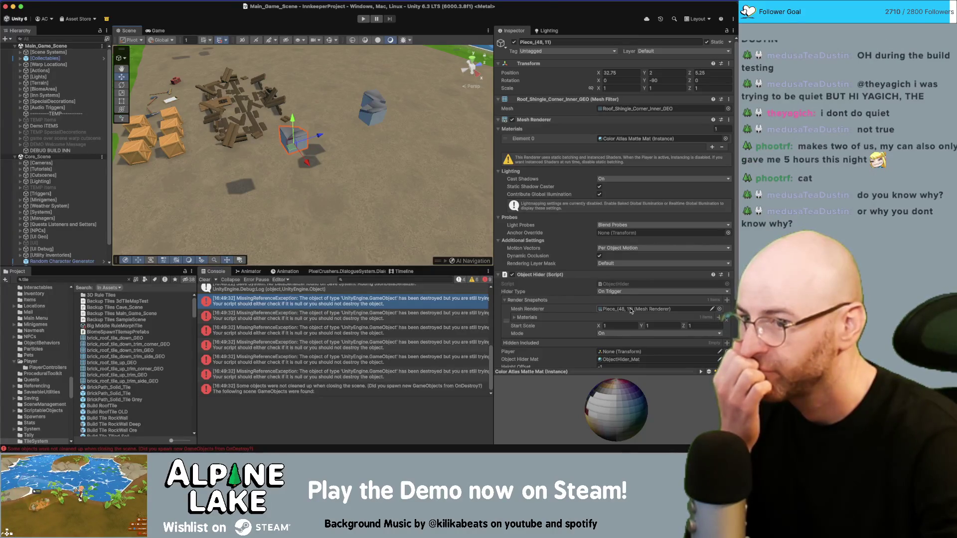
{"action": "left_click", "coordinate": [514, 318]}
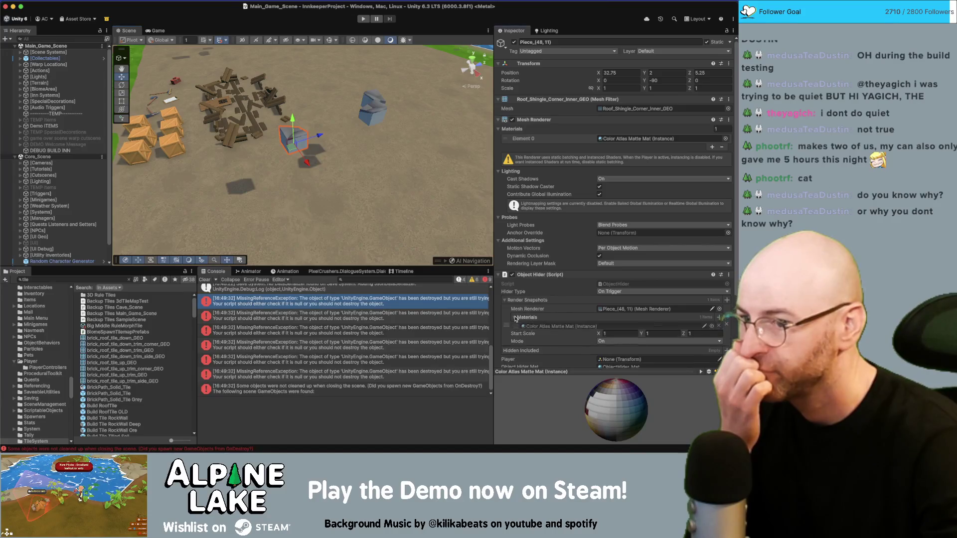
{"action": "left_click", "coordinate": [515, 318]}
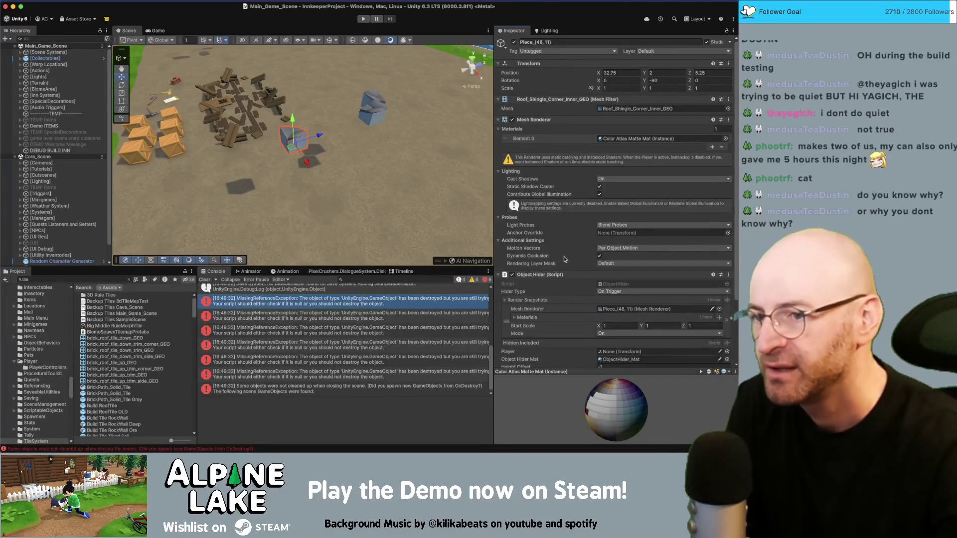
{"action": "double_click", "coordinate": [614, 284]}
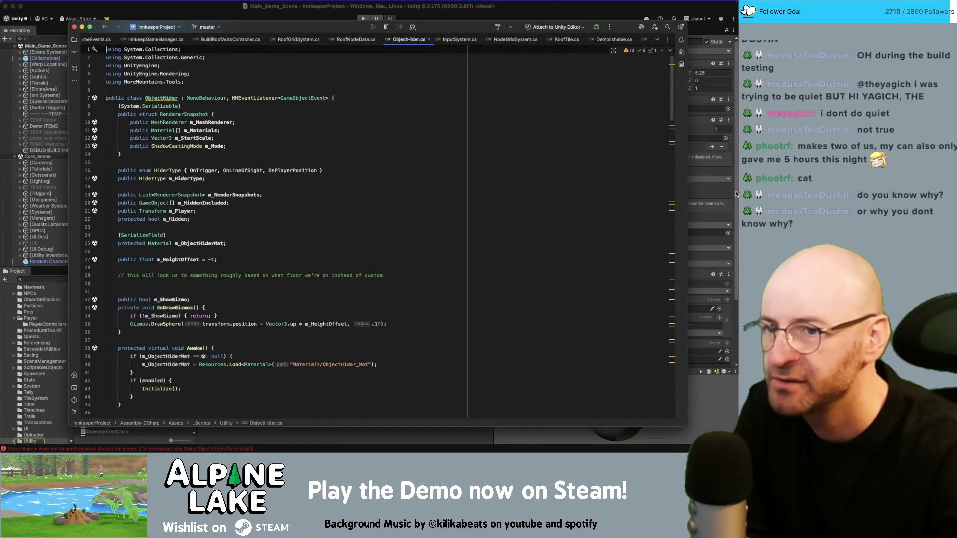
Review m_RenderSnapshots and the ShadowsOnly renderer check in Initialize(), then return to Unity.
{"action": "left_click", "coordinate": [226, 193]}
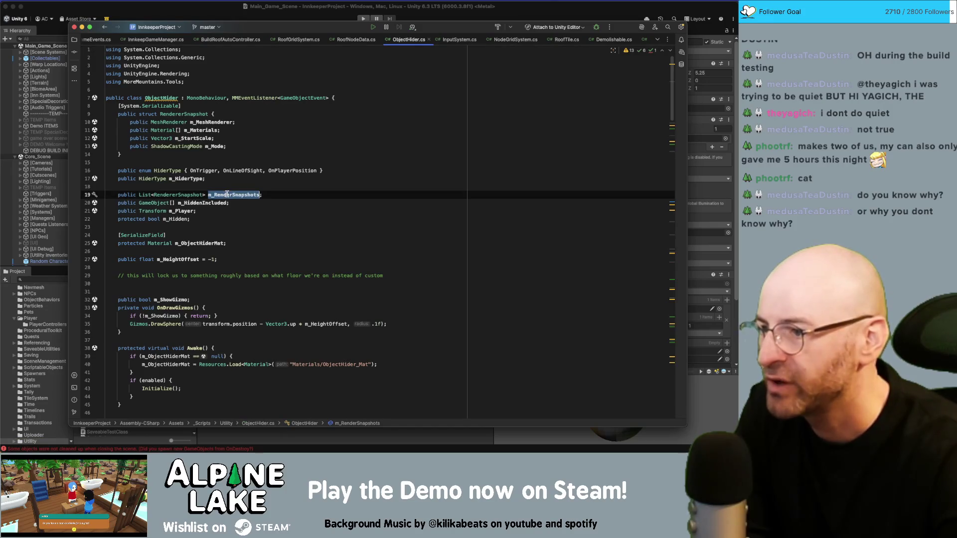
{"action": "scroll", "coordinate": [227, 194], "scroll_direction": "down", "scroll_amount": 5}
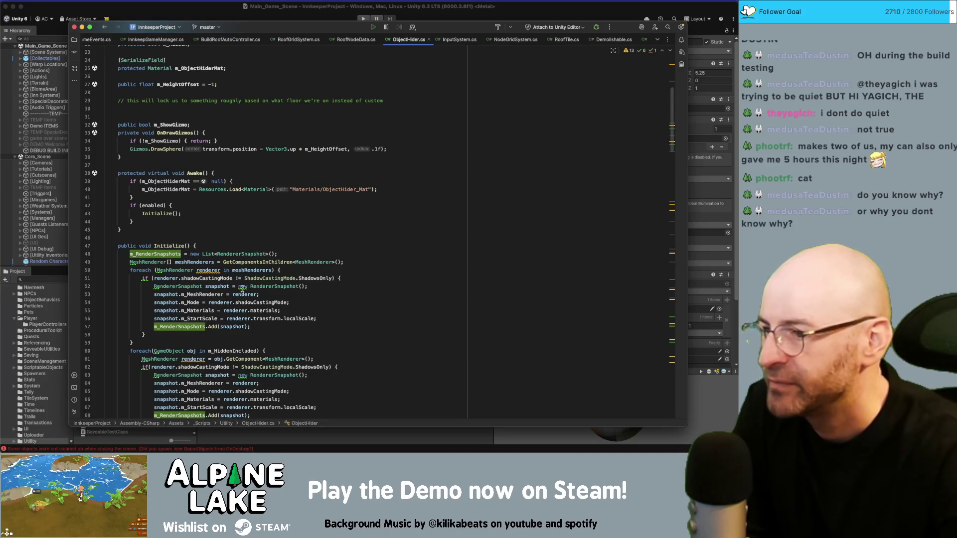
{"action": "left_click", "coordinate": [241, 292]}
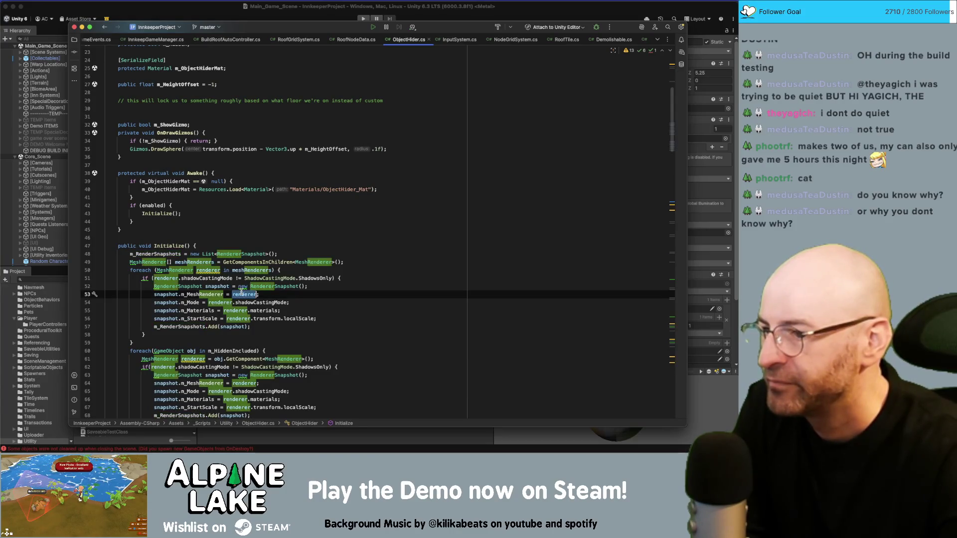
{"action": "double_click", "coordinate": [314, 278]}
{"action": "left_click", "coordinate": [703, 180]}
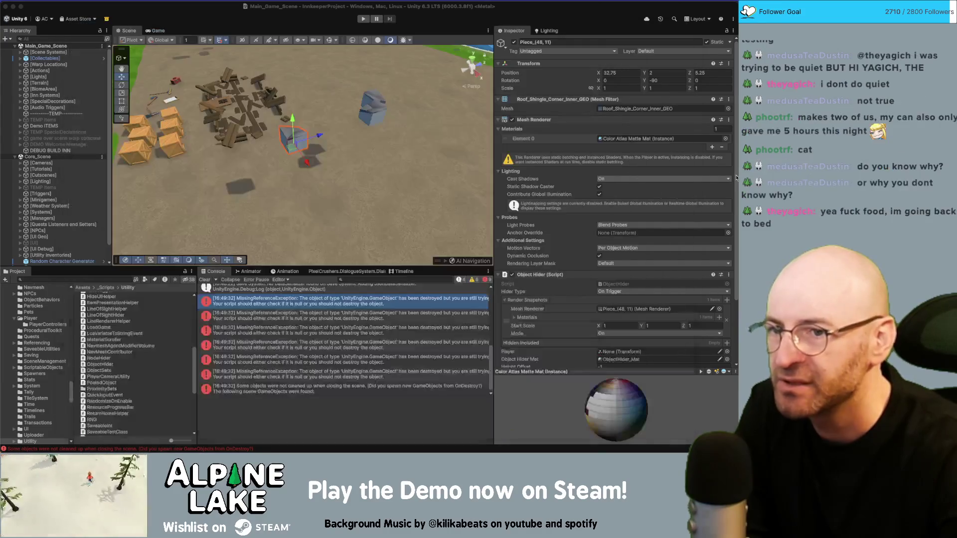
Set the roof piece's Cast Shadows to Shadows Only and tilt the view to check it.
{"action": "left_click", "coordinate": [610, 180]}
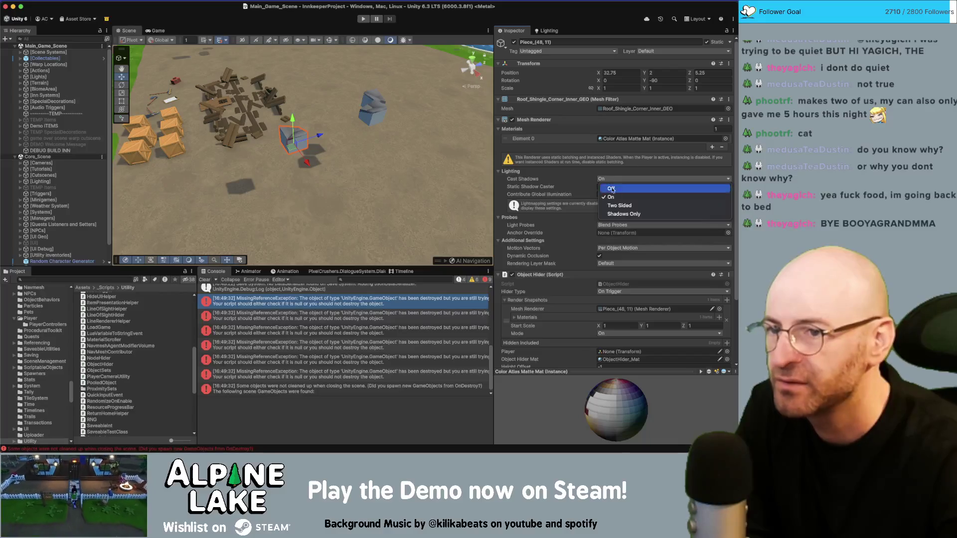
{"action": "left_click", "coordinate": [617, 215]}
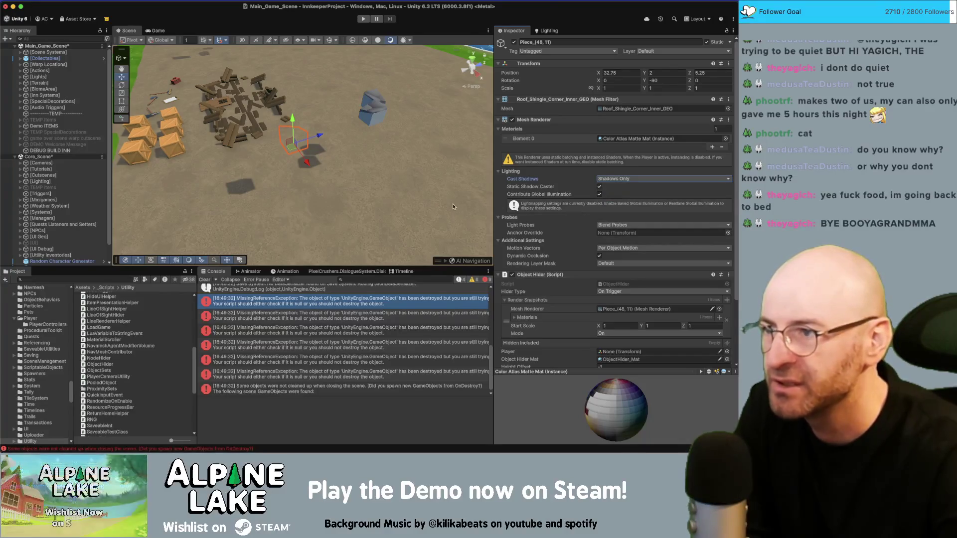
{"action": "left_click_drag", "start_coordinate": [379, 216], "coordinate": [383, 204]}
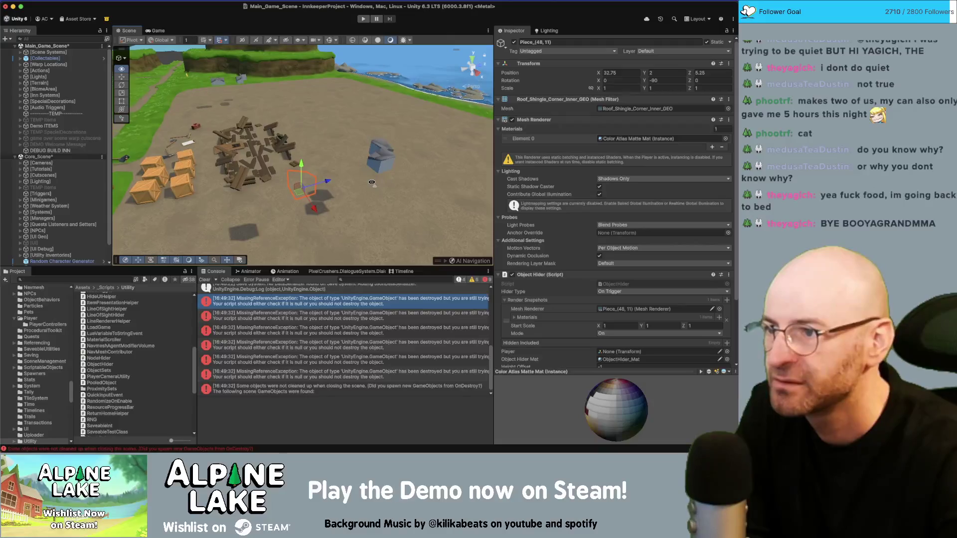
Restore the roof piece's Cast Shadows to On and start Play mode again.
{"action": "left_click", "coordinate": [605, 179]}
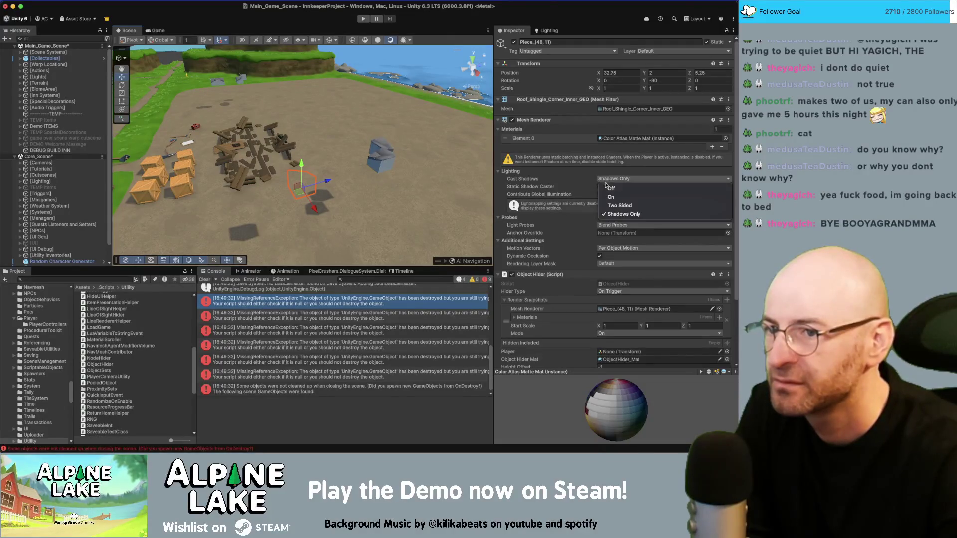
{"action": "left_click", "coordinate": [606, 197]}
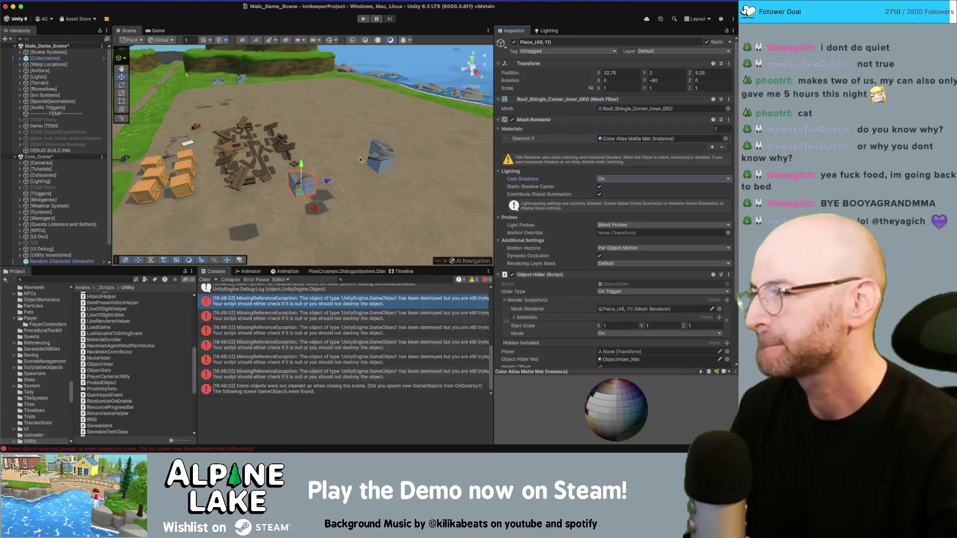
{"action": "left_click", "coordinate": [363, 18]}
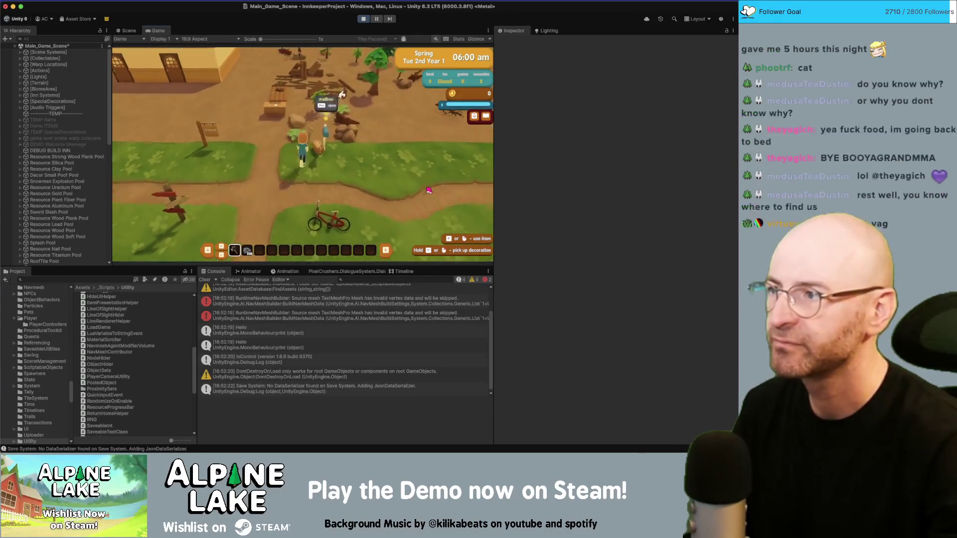
Run the character into the woods and back through the inn, watching its roof hide and reappear.
{"action": "key", "text": "d"}
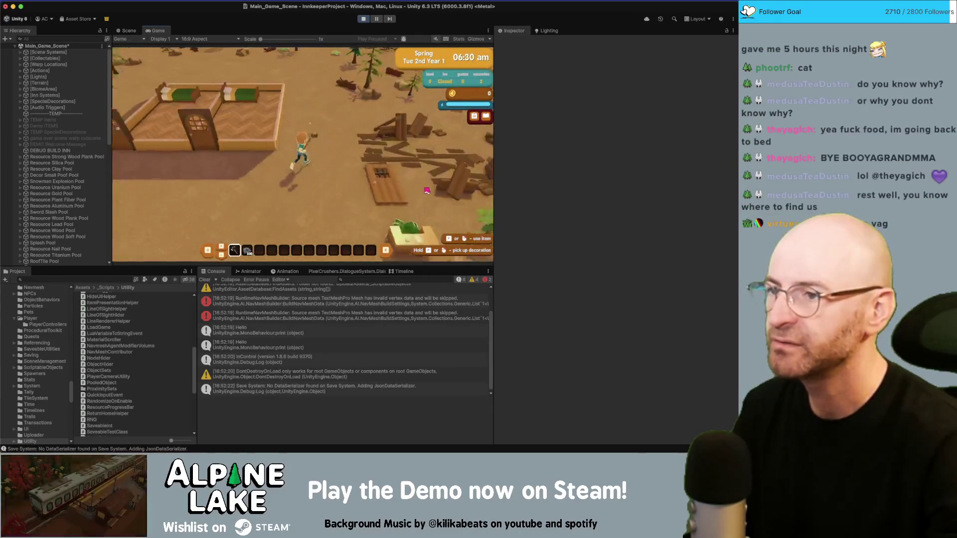
{"action": "key", "text": "s"}
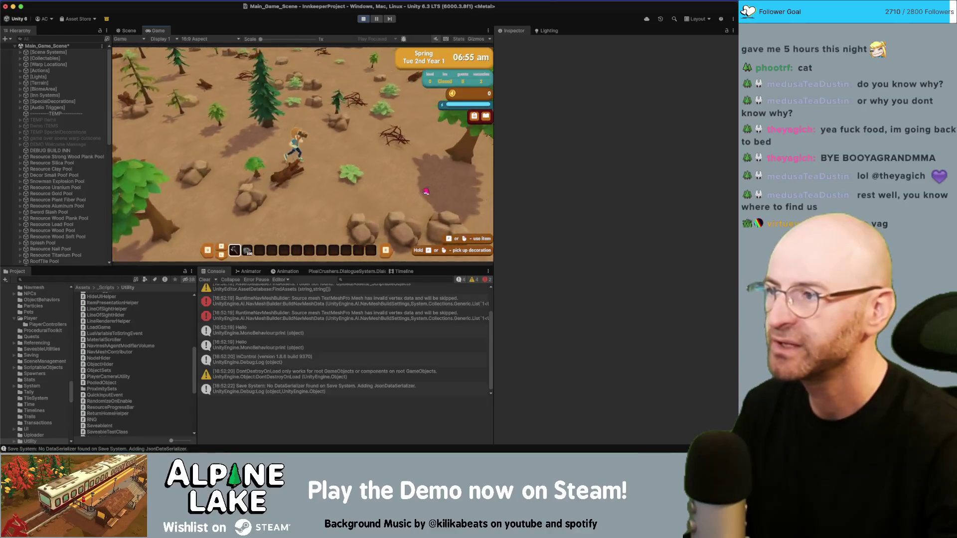
{"action": "key", "text": "w"}
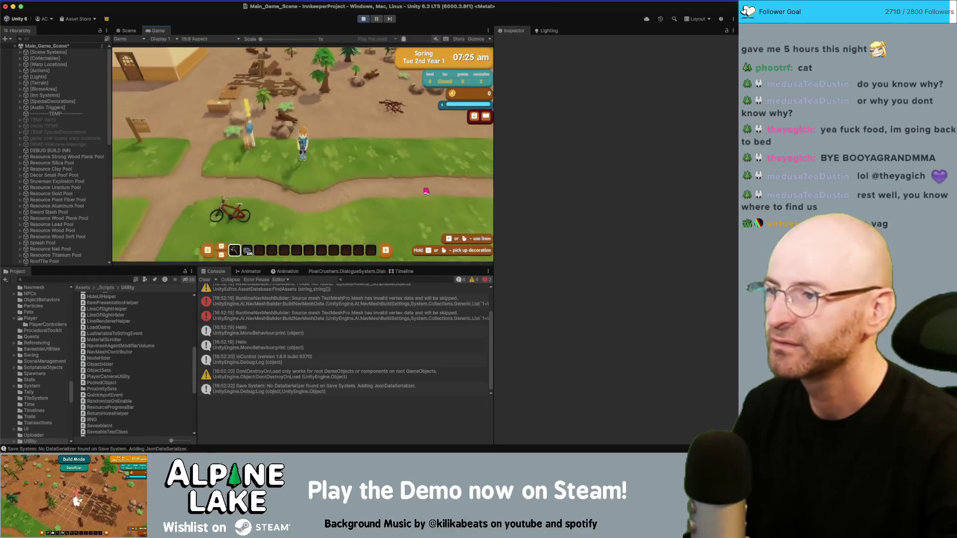
{"action": "key", "text": "w"}
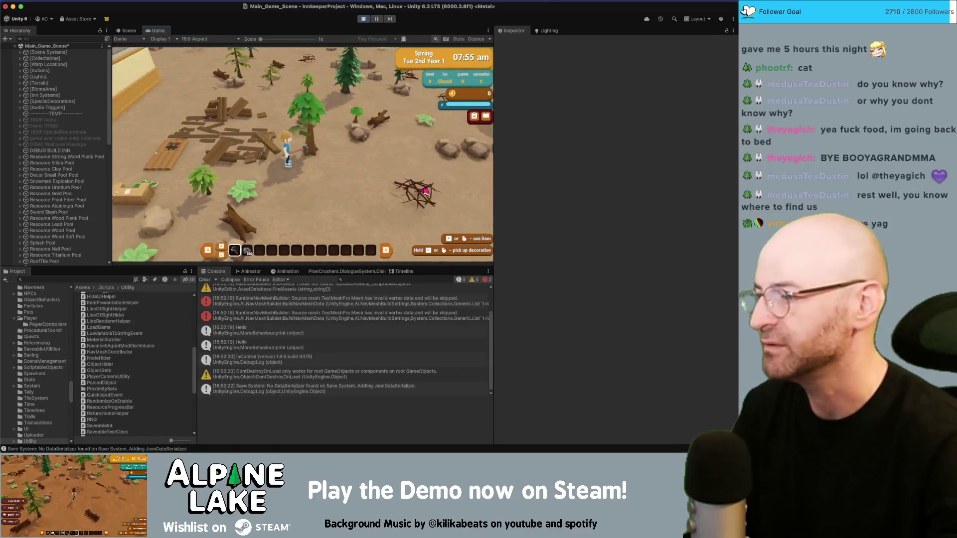
{"action": "key", "text": "s"}
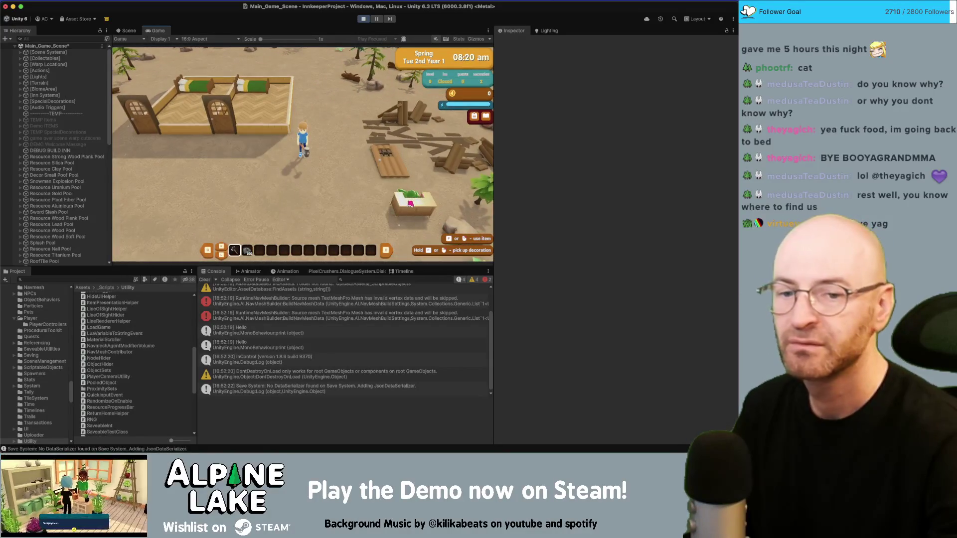
{"action": "key", "text": "a"}
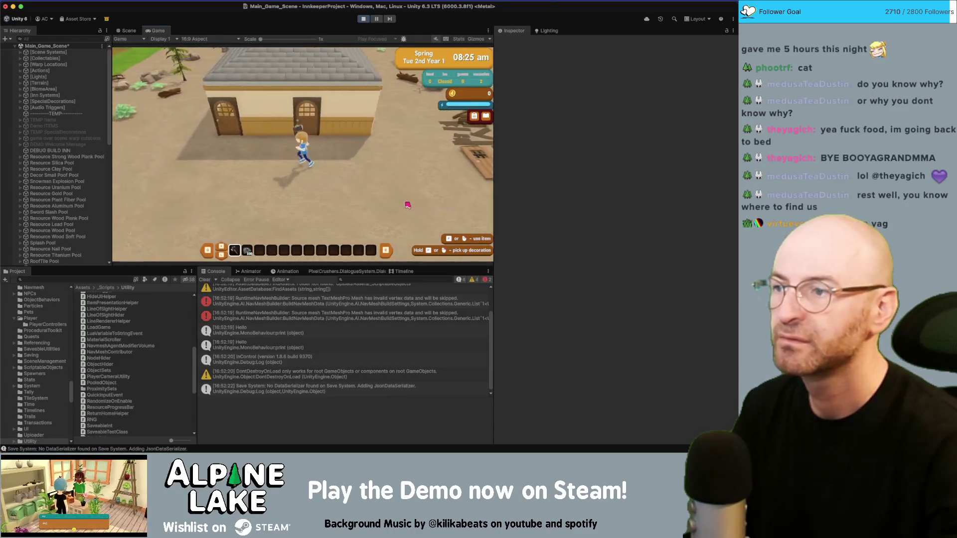
{"action": "key", "text": "d"}
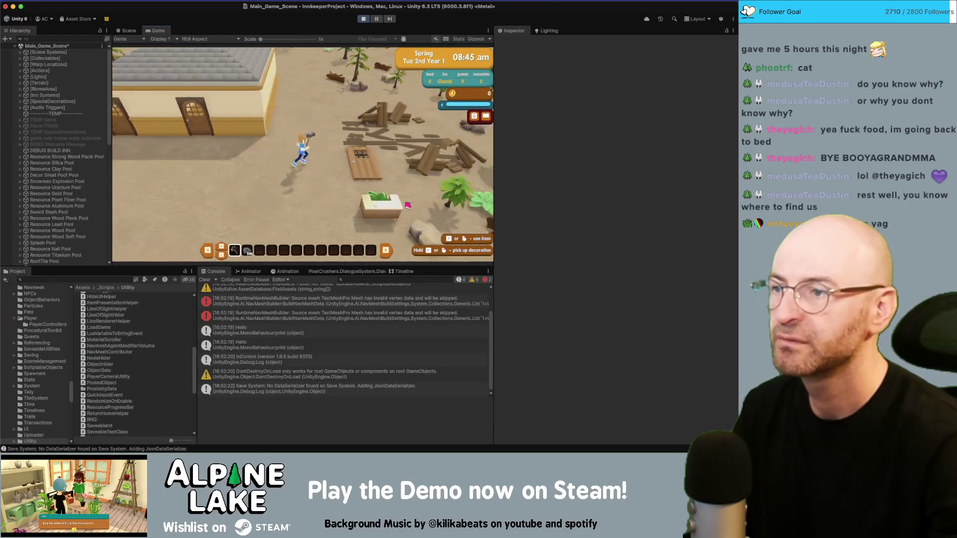
{"action": "key", "text": "a"}
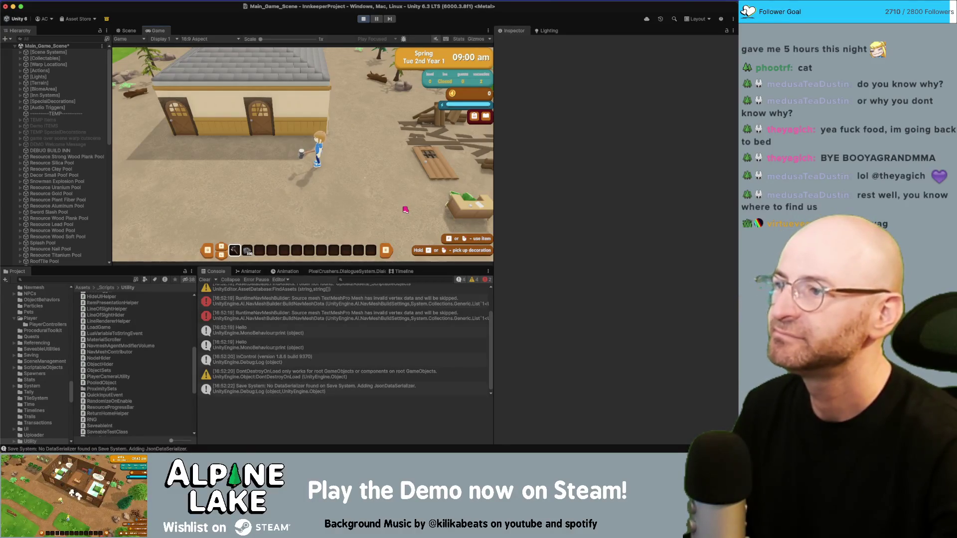
Walk the character back and forth across the yard between the inn and the woodpile.
{"action": "key", "text": "d"}
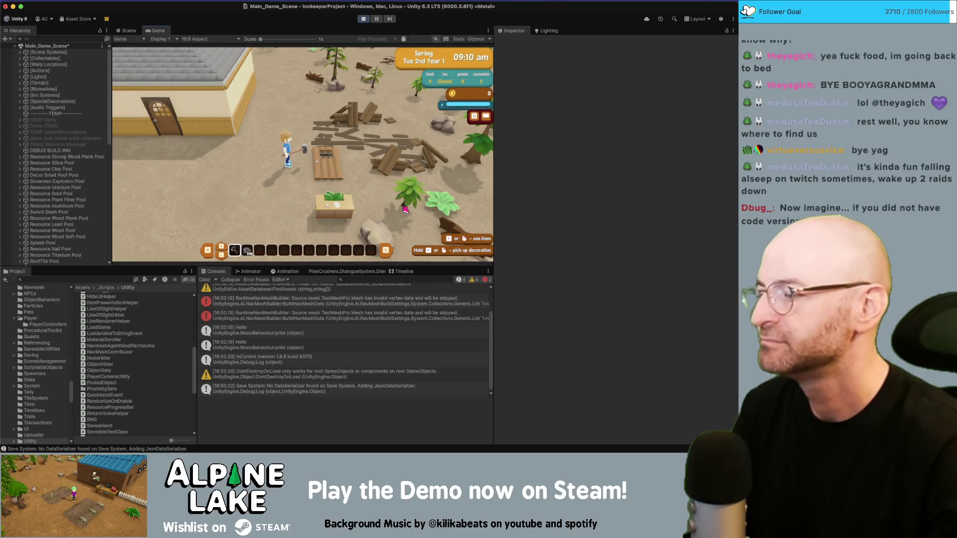
{"action": "key", "text": "a"}
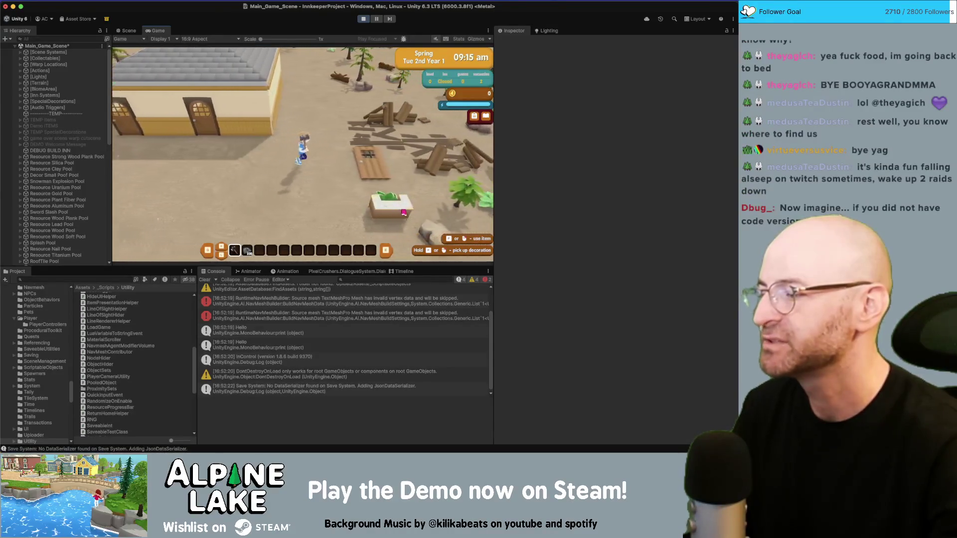
{"action": "key", "text": "w"}
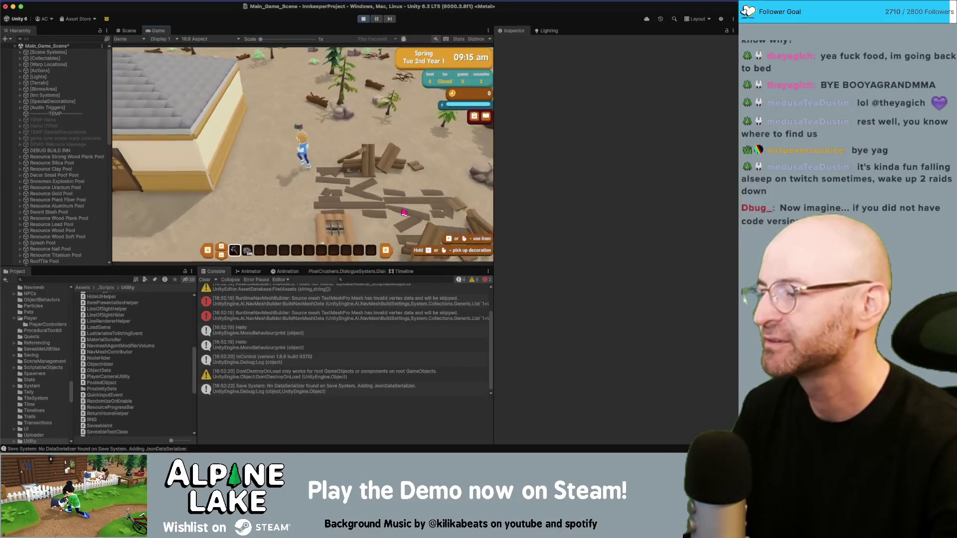
{"action": "key", "text": "w"}
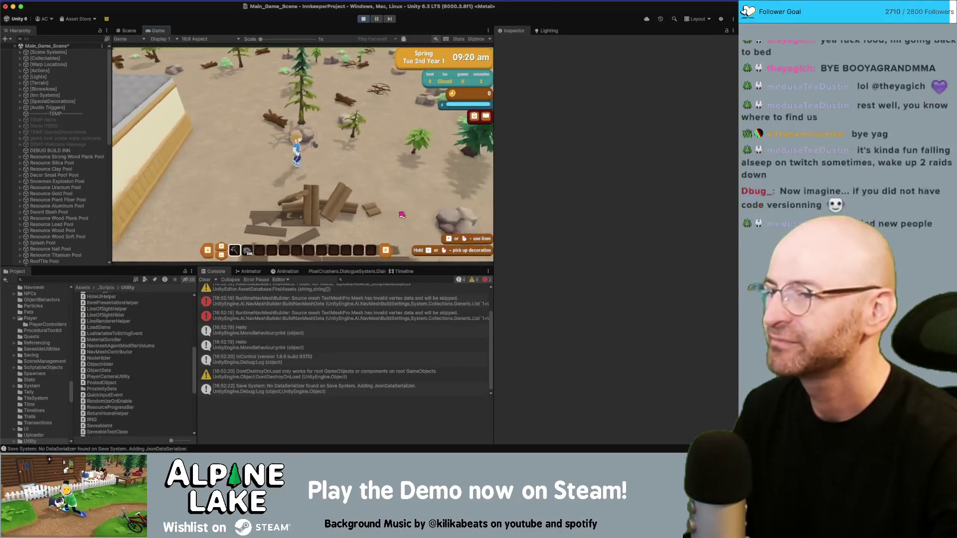
{"action": "key", "text": "s"}
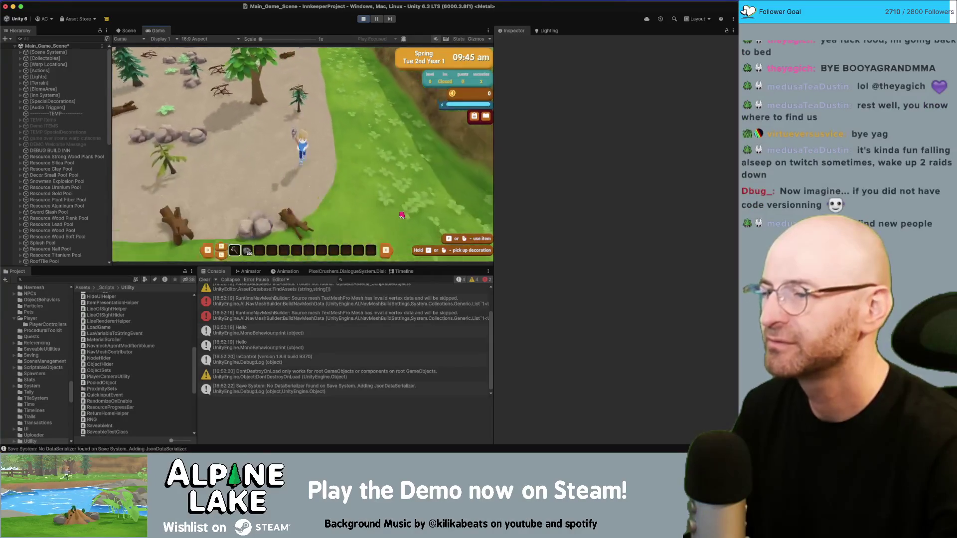
{"action": "key", "text": "w"}
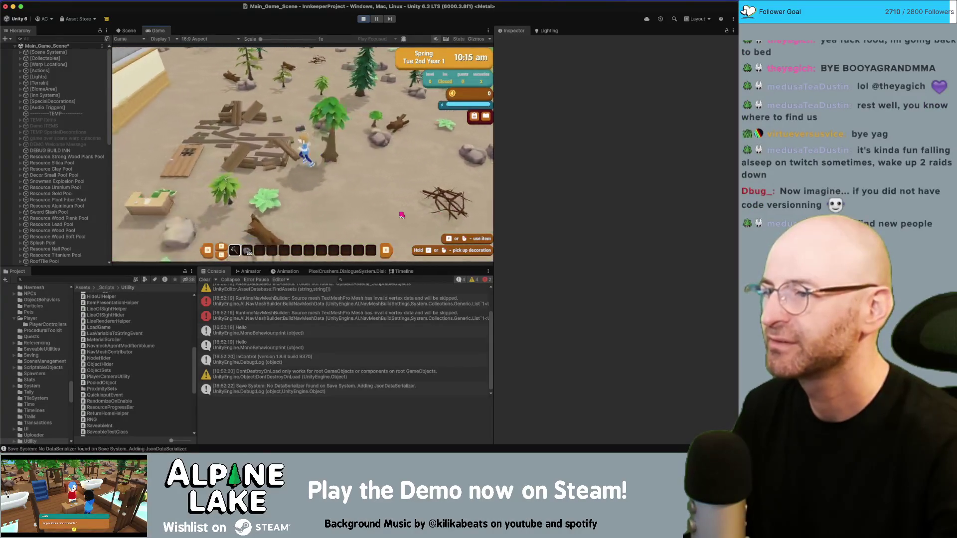
{"action": "key", "text": "s"}
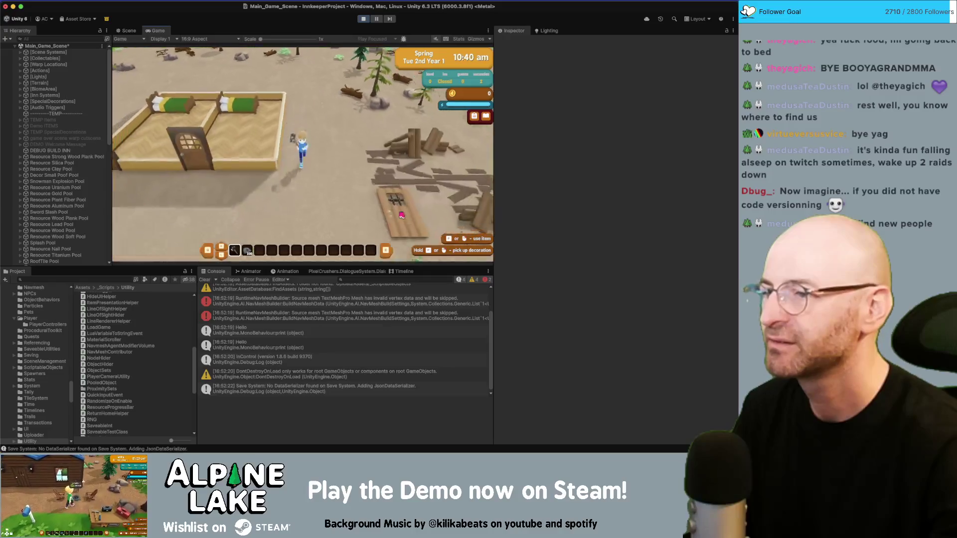
{"action": "key", "text": "w"}
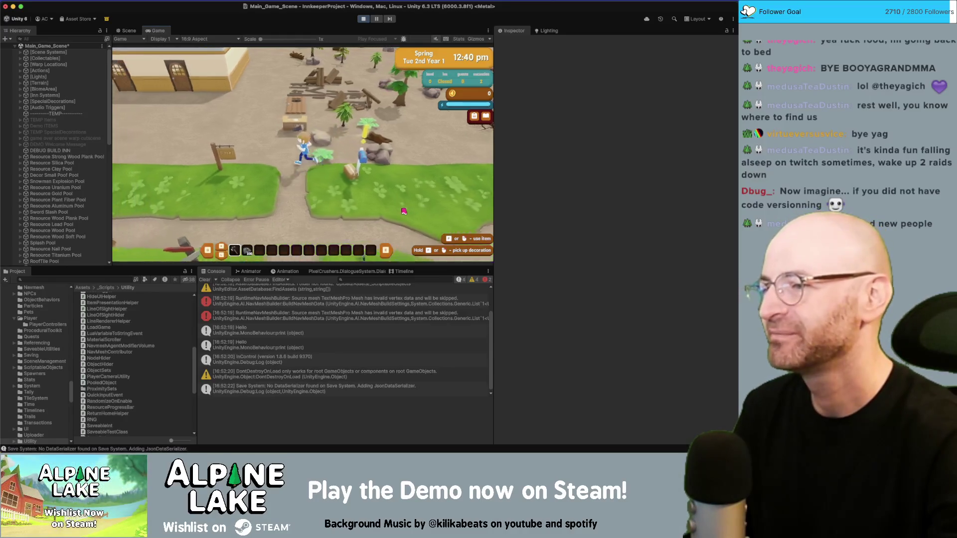
Run the character north into the log clearing and back, then stop the game at 04:15 pm.
{"action": "key", "text": "a"}
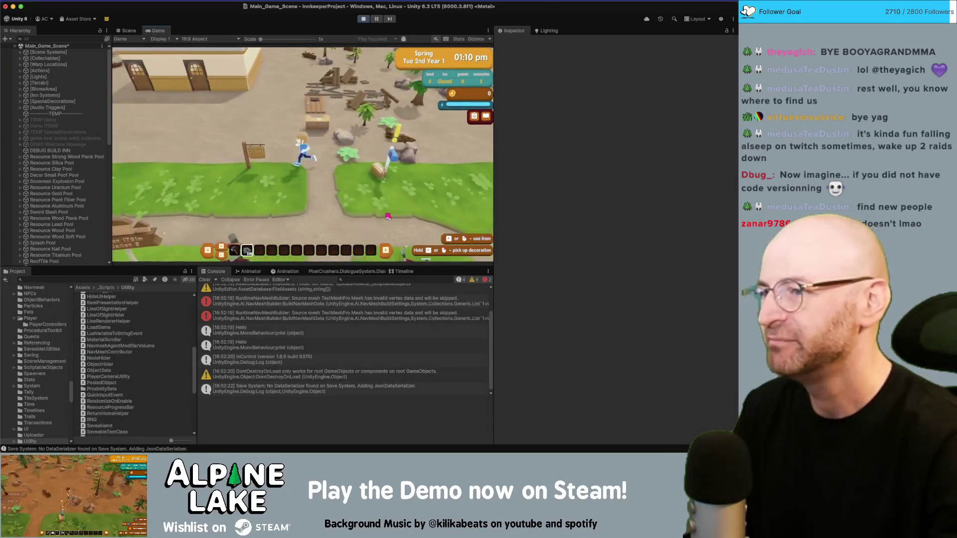
{"action": "key", "text": "w"}
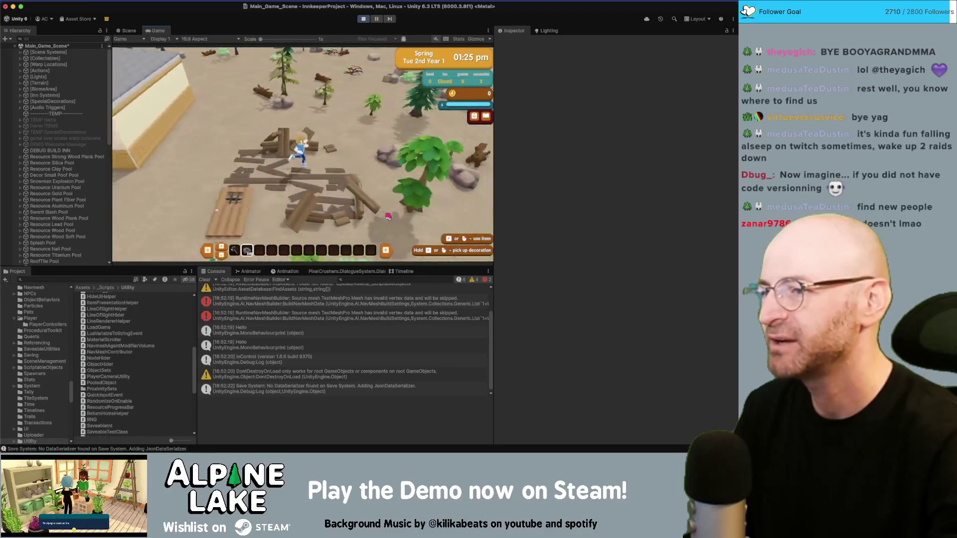
{"action": "key", "text": "w"}
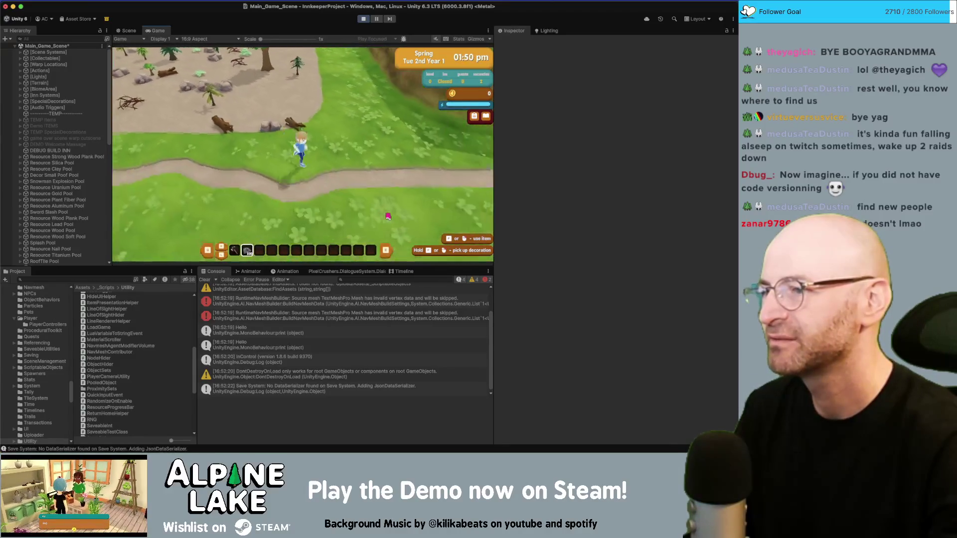
{"action": "key", "text": "w"}
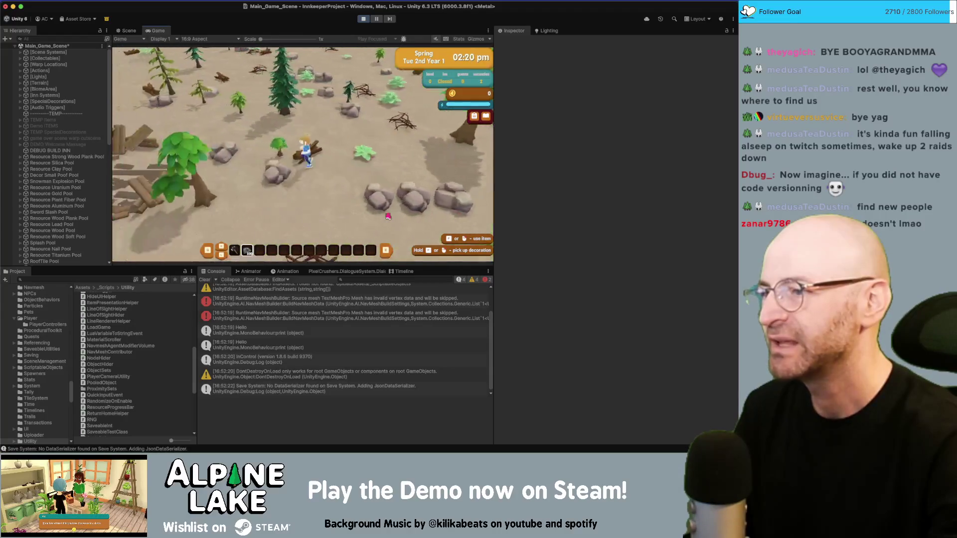
{"action": "key", "text": "s"}
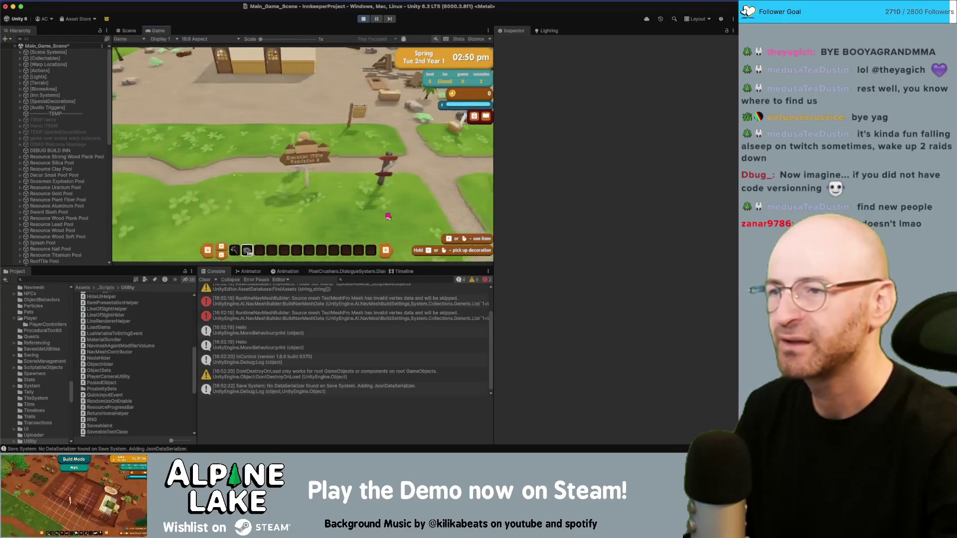
{"action": "key", "text": "s"}
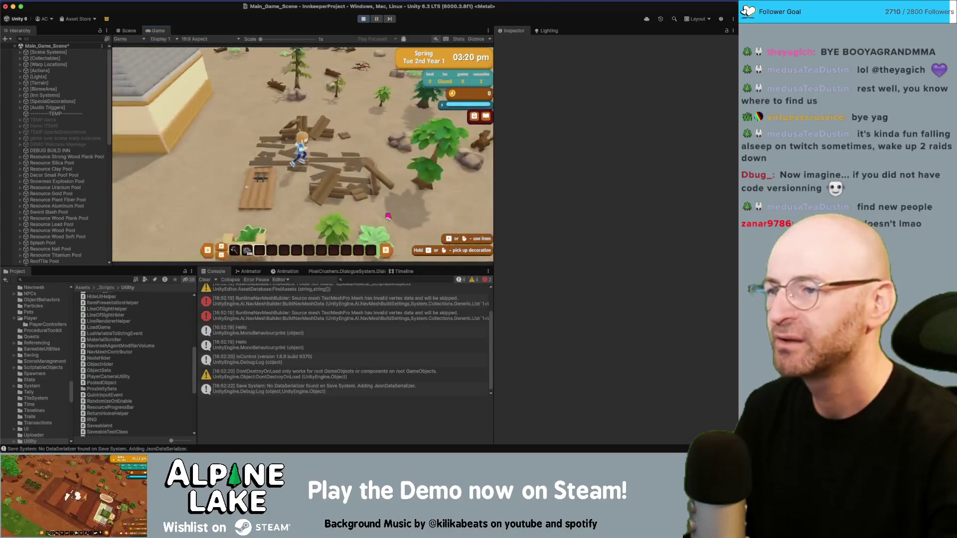
{"action": "key", "text": "s"}
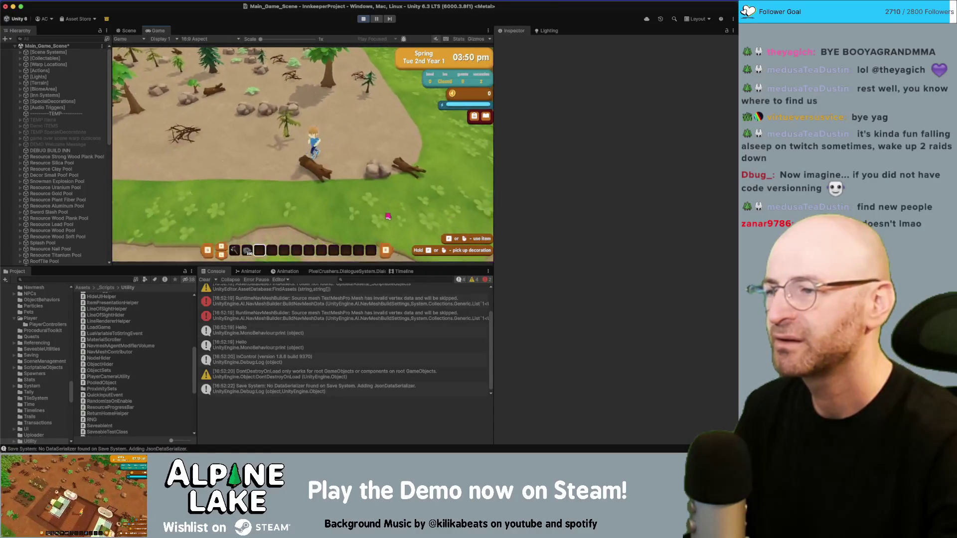
{"action": "key", "text": "w"}
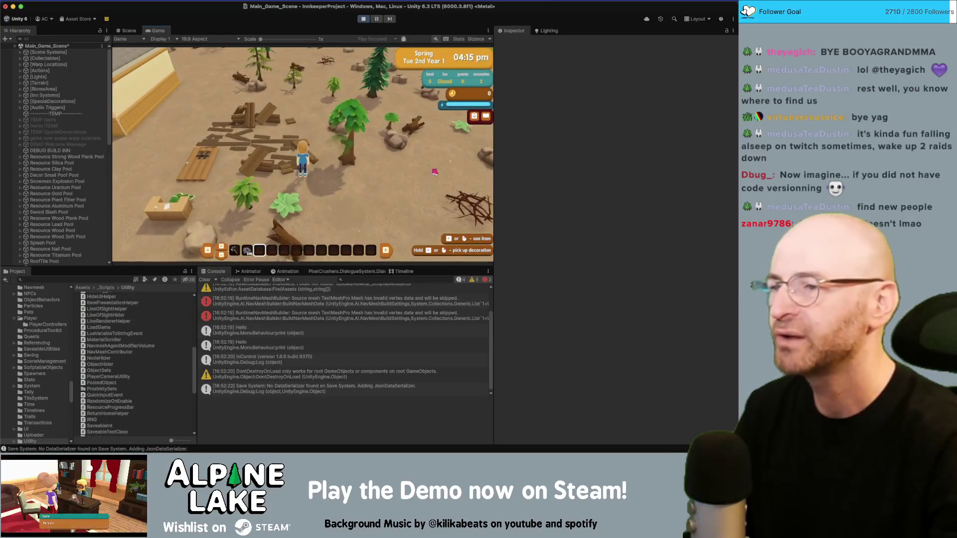
{"action": "left_click", "coordinate": [366, 18]}
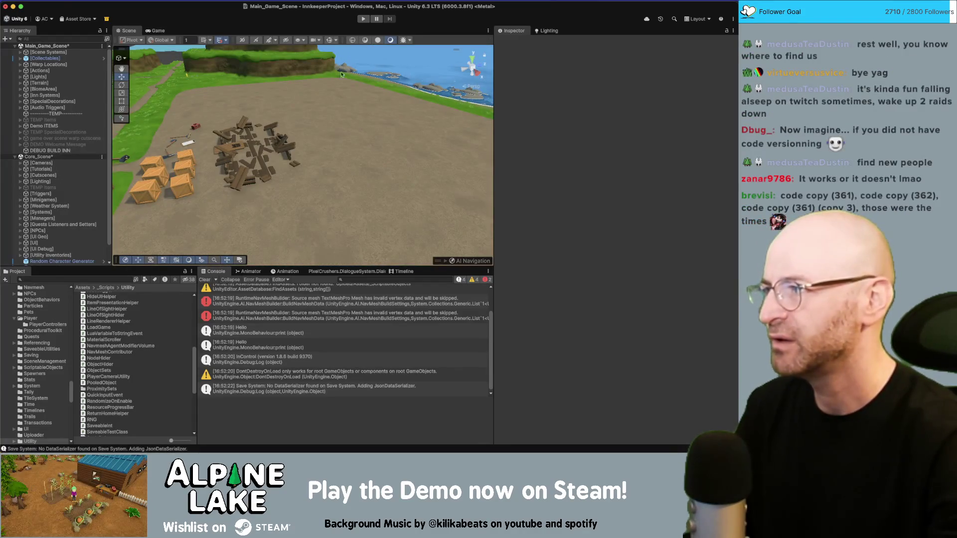
{"action": "key", "text": "super+Tab"}
{"action": "key", "text": "super+Tab"}
{"action": "key", "text": "super+Tab"}
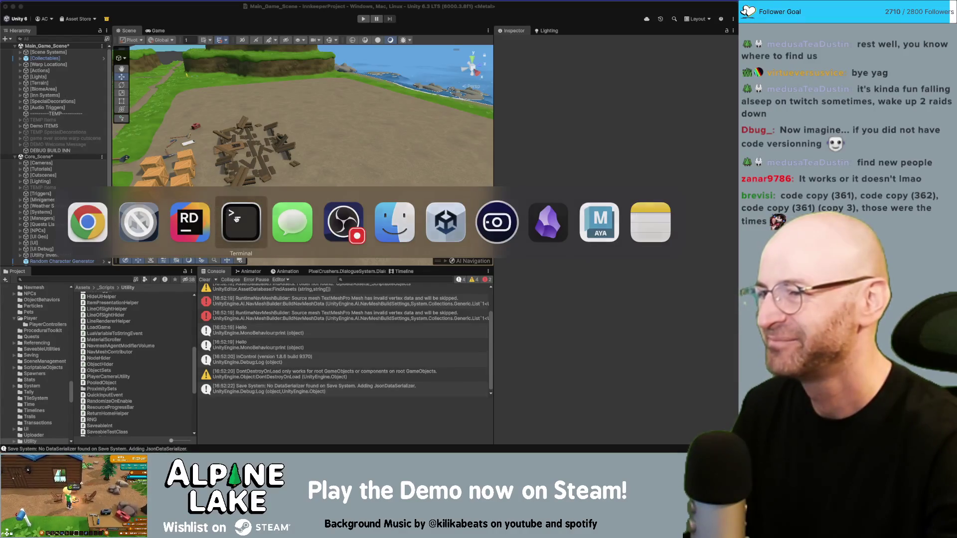
{"action": "key", "text": "super+Tab"}
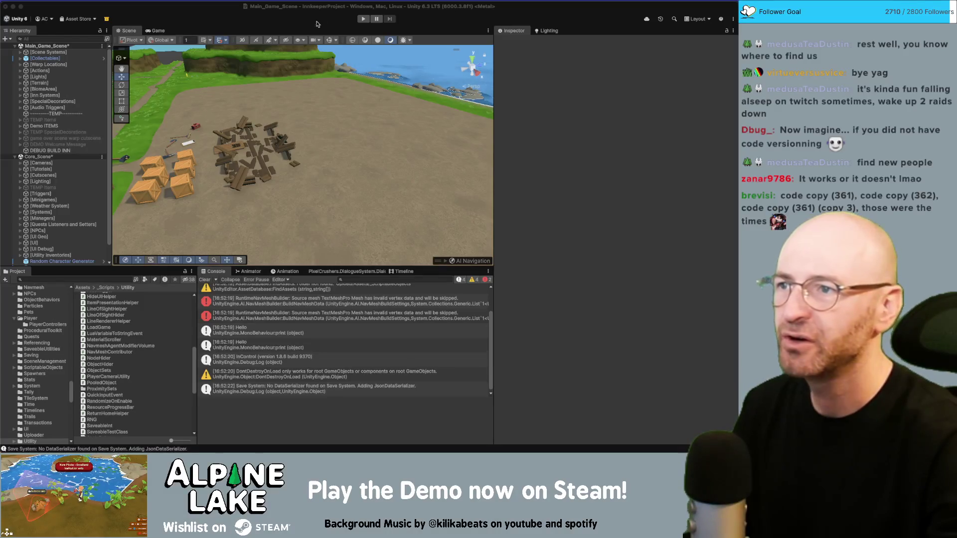
{"action": "key", "text": "super+Tab"}
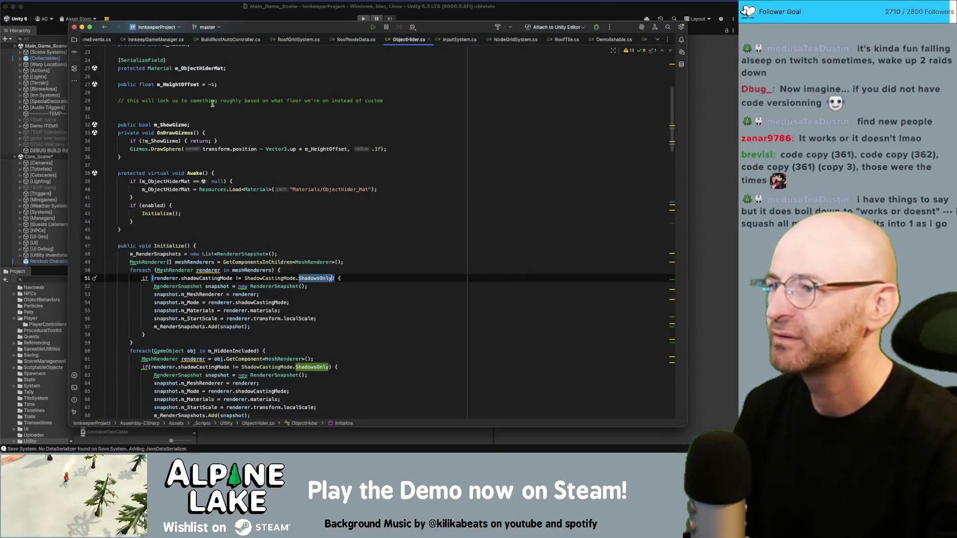
In RoofTile.cs, jump from the RoofTileDestroyed call to its definition in RoofGridSystem.
{"action": "left_click", "coordinate": [563, 39]}
{"action": "left_click", "coordinate": [201, 128]}
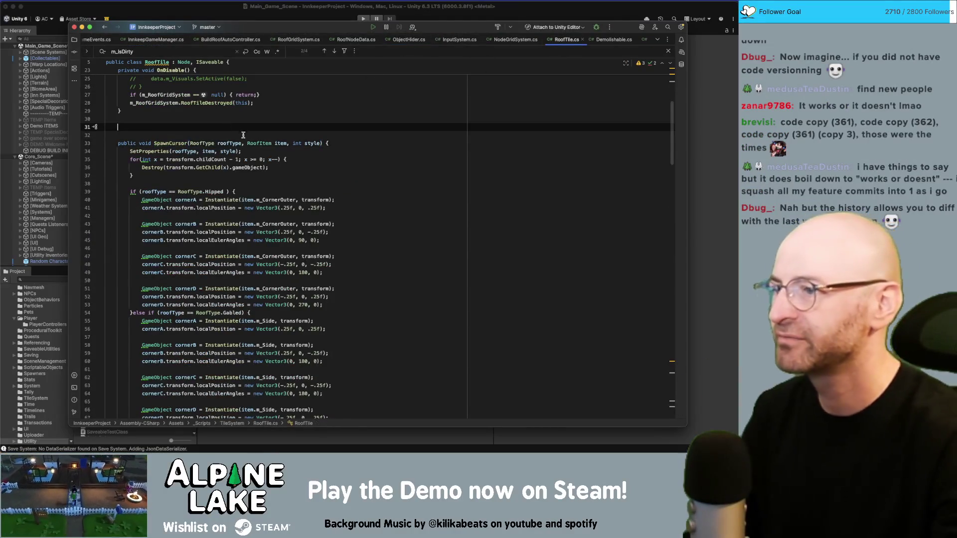
{"action": "scroll", "coordinate": [197, 150], "scroll_direction": "up", "scroll_amount": 7}
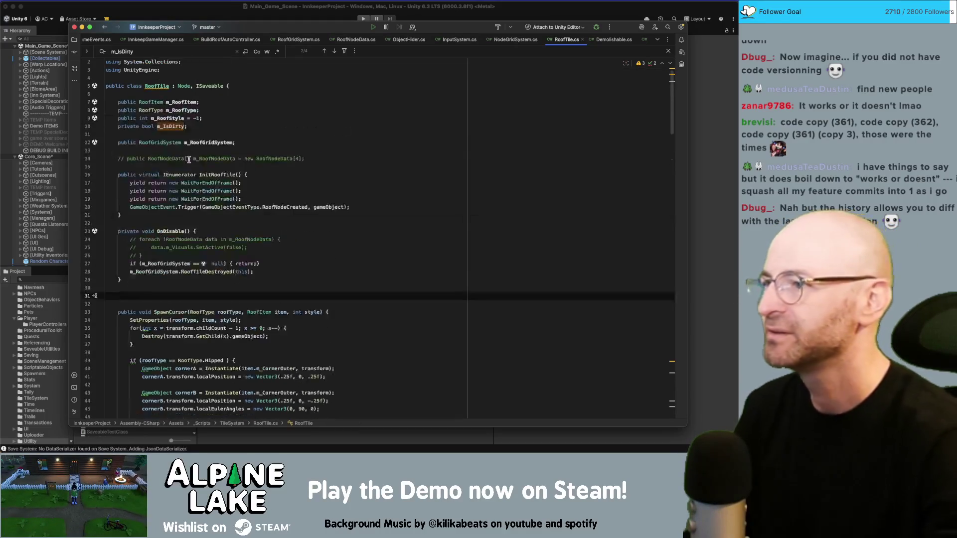
{"action": "left_click", "coordinate": [179, 239]}
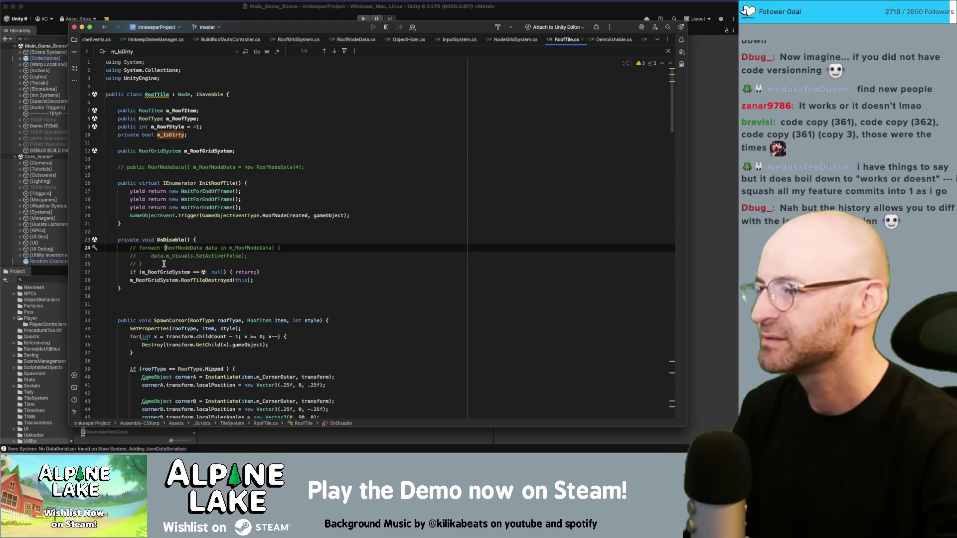
{"action": "left_click", "coordinate": [196, 280]}
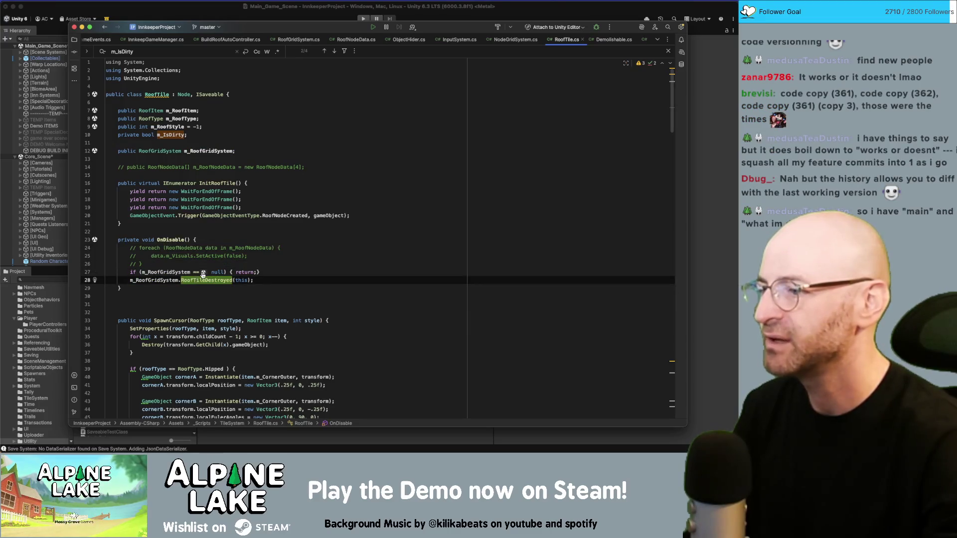
{"action": "key", "text": "super+b"}
Add print("RoofTileDestroyed"); at the top of the method, then return to Unity and start Play mode.
{"action": "key", "text": "Down"}
{"action": "type", "text": "print"}
{"action": "key", "text": "Return"}
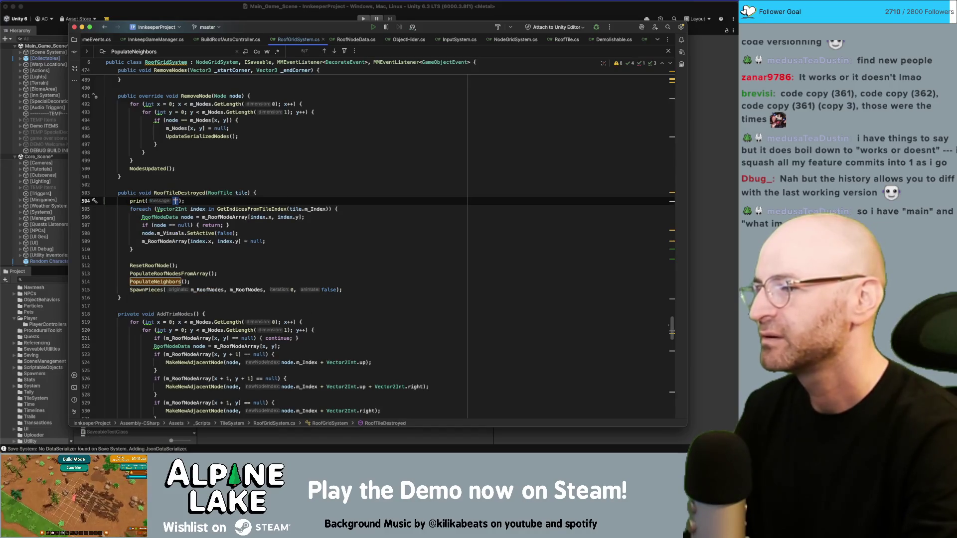
{"action": "type", "text": "RoofTileDestroyed"}
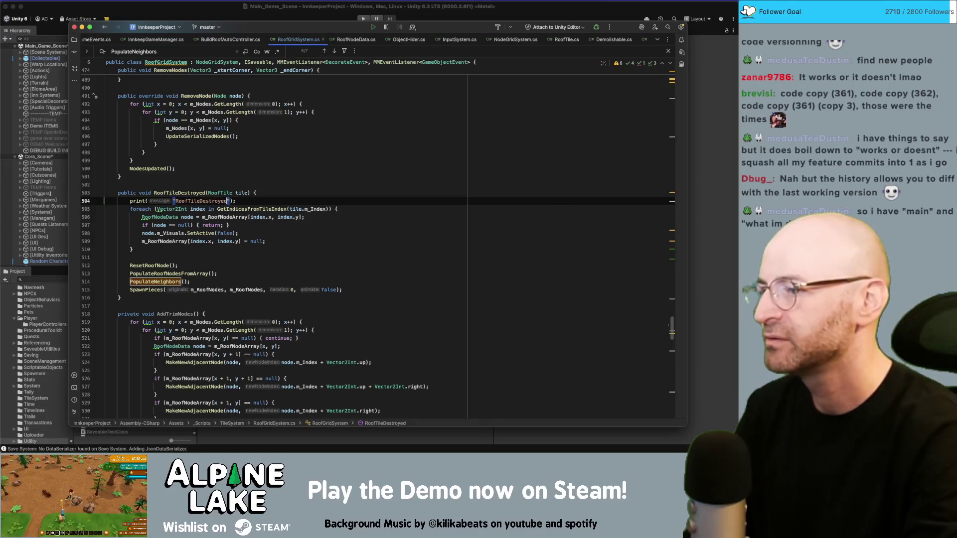
{"action": "key", "text": "BackSpace"}
{"action": "key", "text": "Right"}
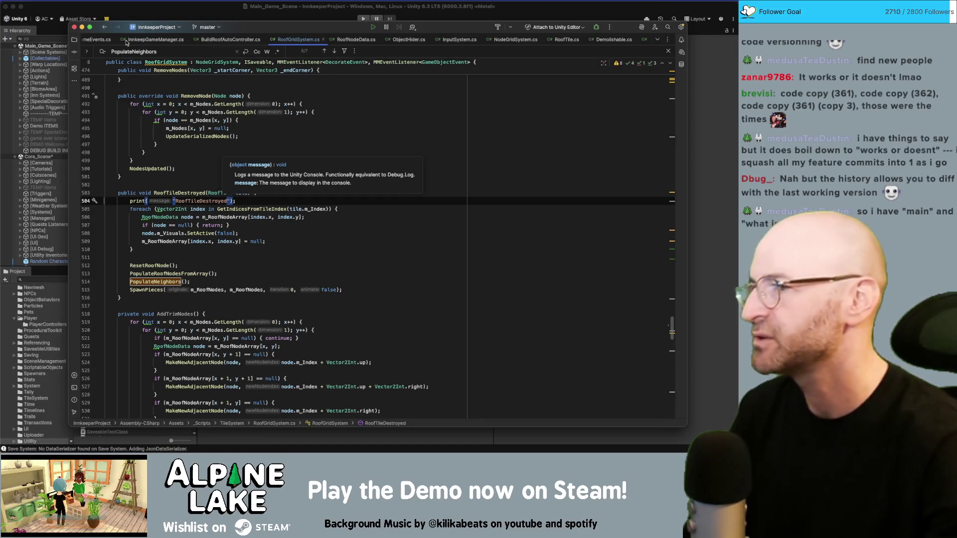
{"action": "left_click", "coordinate": [148, 18]}
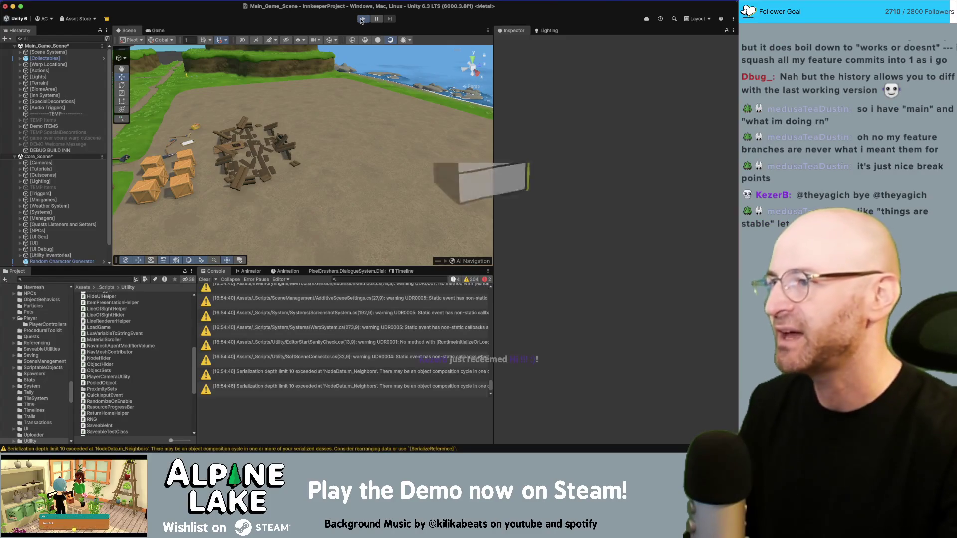
{"action": "left_click", "coordinate": [361, 20]}
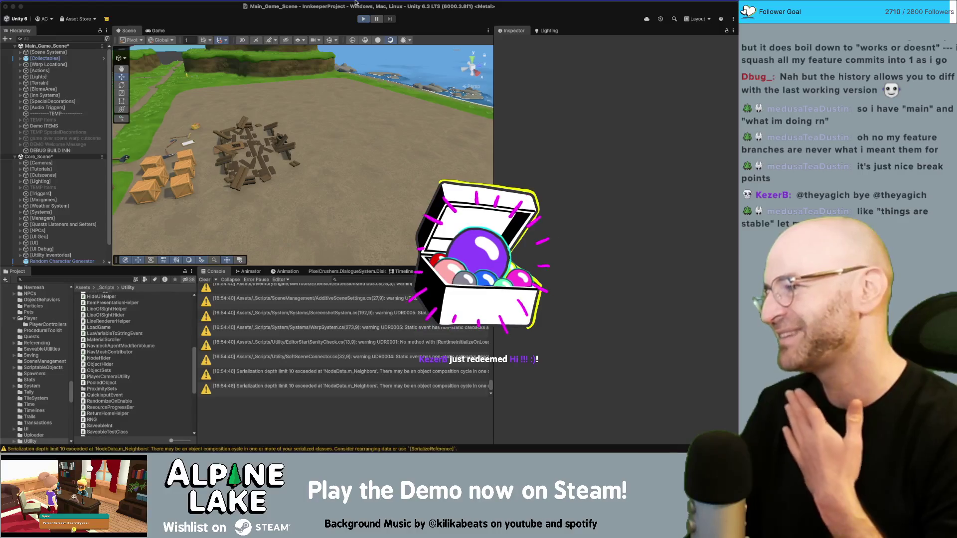
Skip the night intro to the 06:00 am morning and enter Building Foundation mode.
{"action": "left_click", "coordinate": [355, 3]}
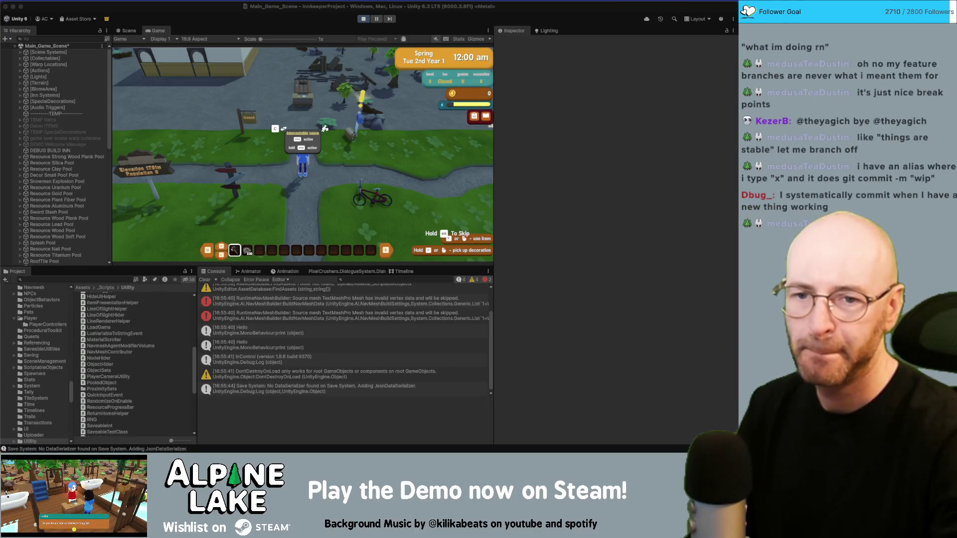
{"action": "key", "text": "Escape"}
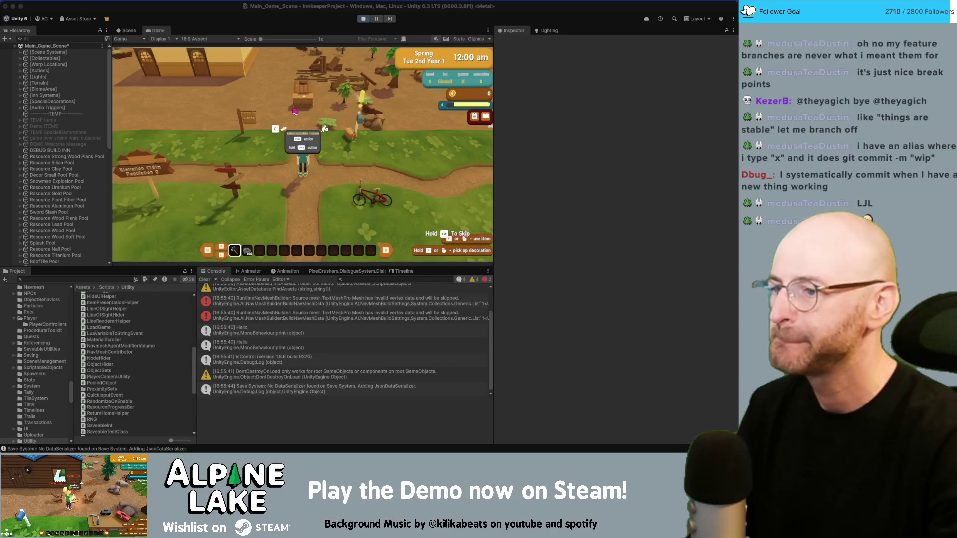
{"action": "left_click", "coordinate": [308, 118]}
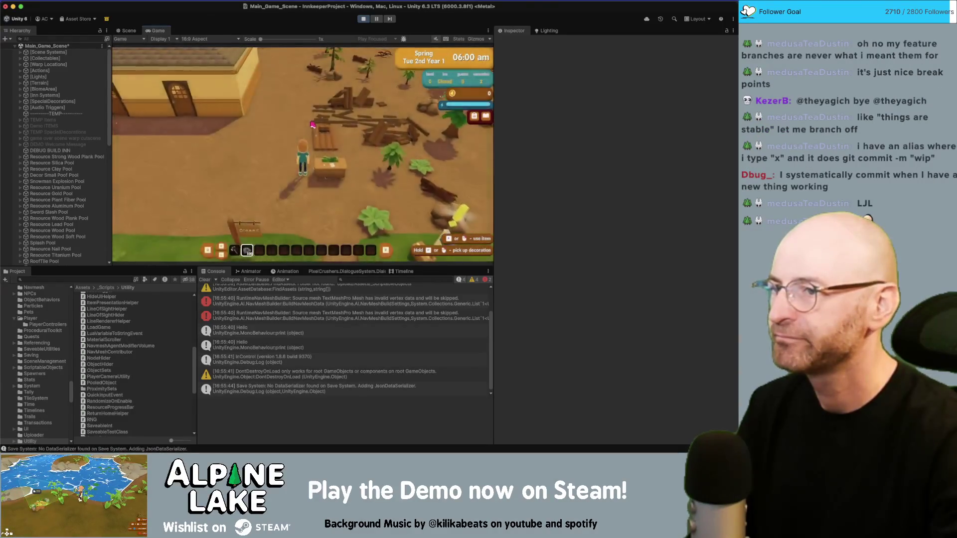
{"action": "key", "text": "w"}
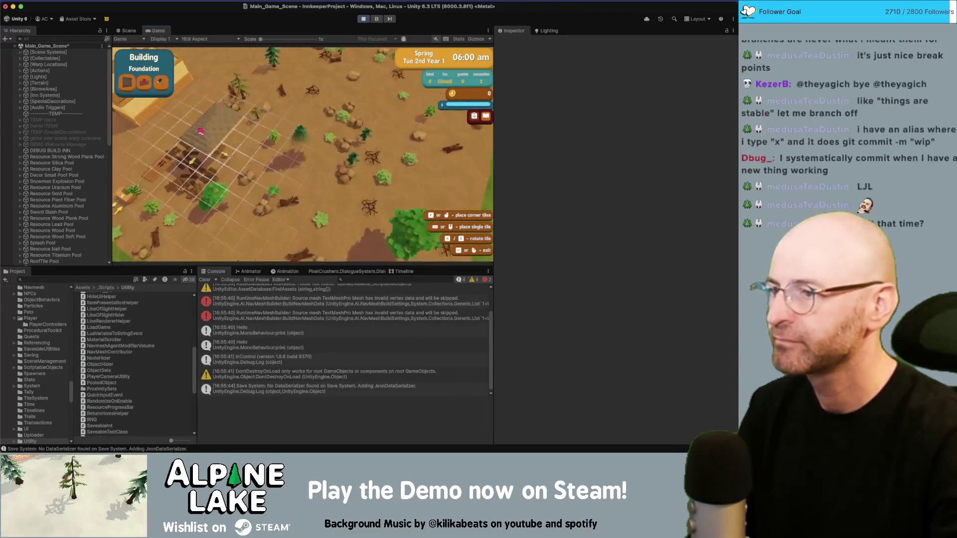
Frame the roofed building with the build camera and place roof tiles over it.
{"action": "scroll", "coordinate": [280, 106], "scroll_direction": "up", "scroll_amount": 3}
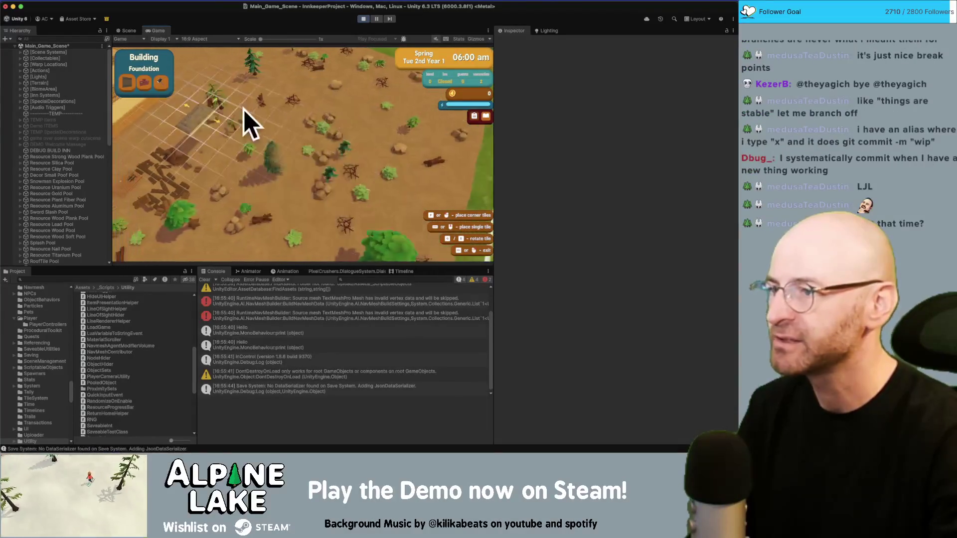
{"action": "scroll", "coordinate": [387, 159], "scroll_direction": "down", "scroll_amount": 3}
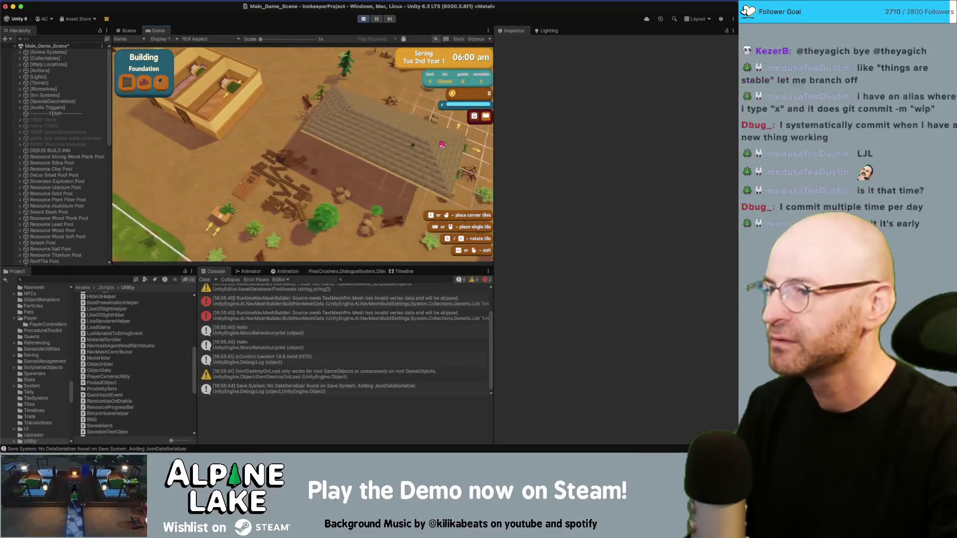
{"action": "key", "text": "d"}
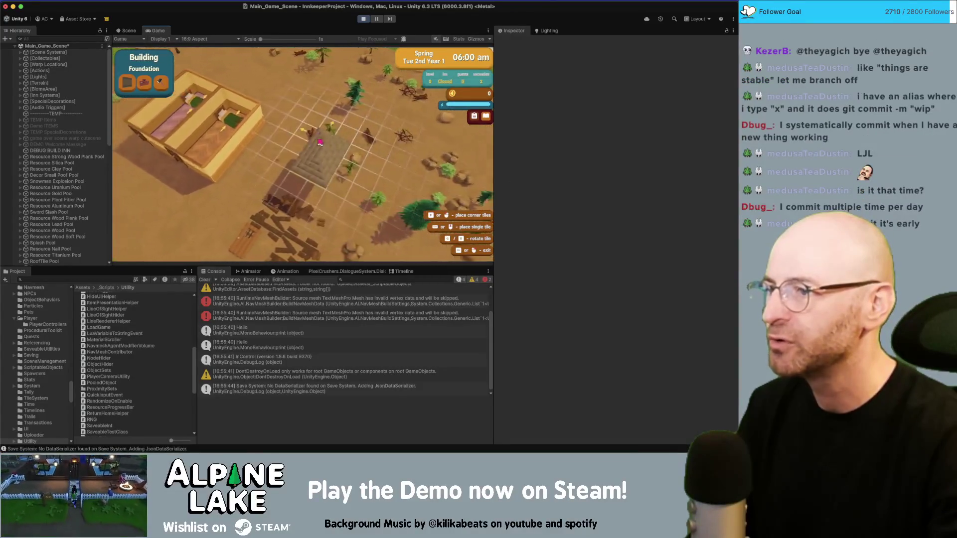
{"action": "key", "text": "a"}
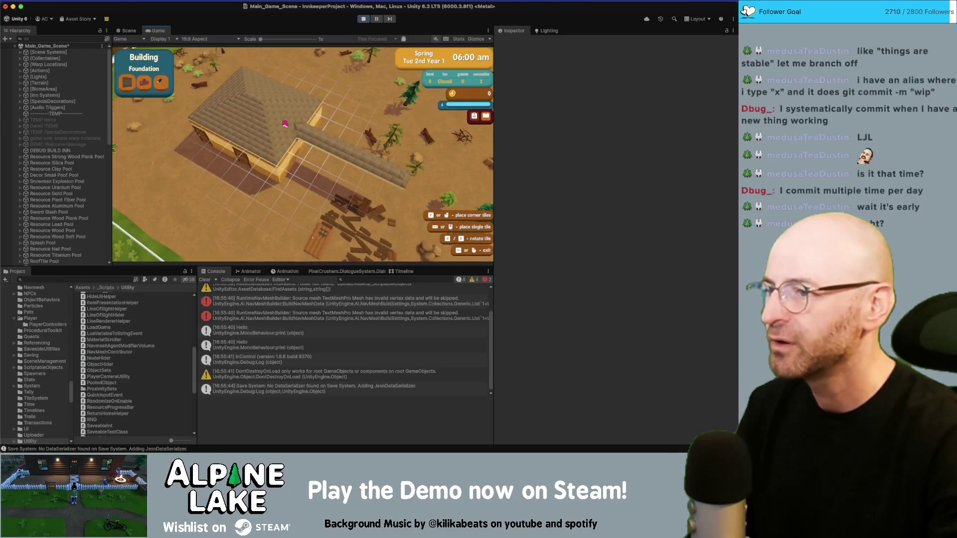
{"action": "key", "text": "a"}
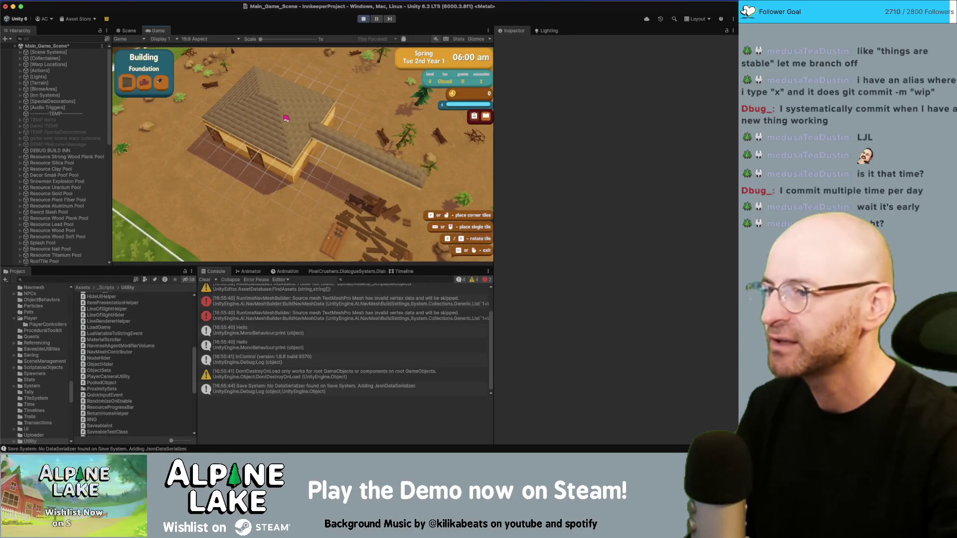
{"action": "key", "text": "d"}
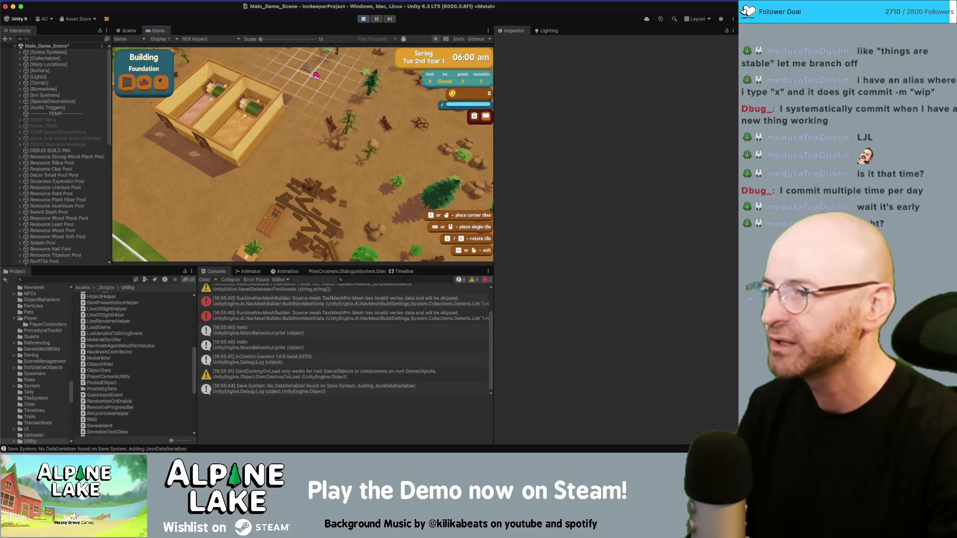
{"action": "left_click", "coordinate": [326, 125]}
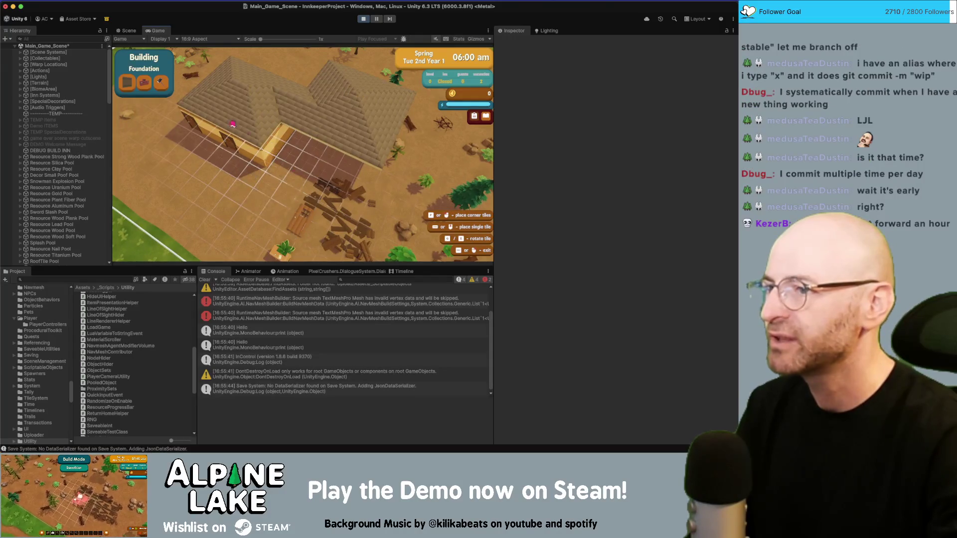
Pan across the roofs to the open placement grid and place foundation tiles beside the houses.
{"action": "key", "text": "w"}
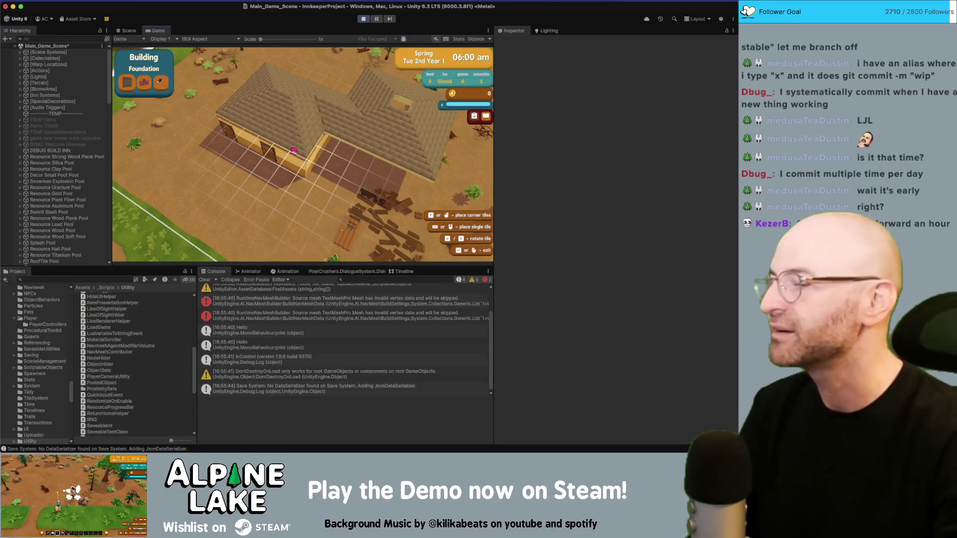
{"action": "key", "text": "s"}
{"action": "key", "text": "d"}
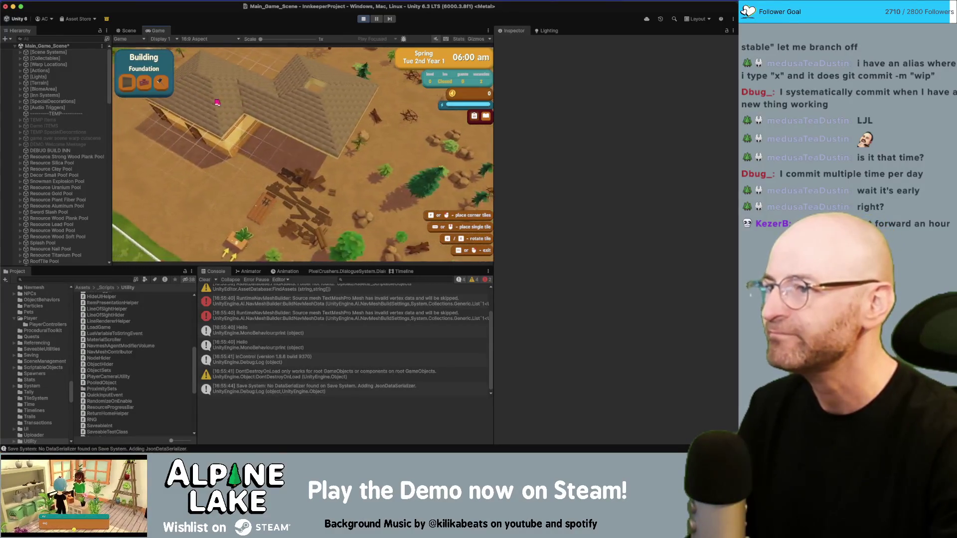
{"action": "key", "text": "d"}
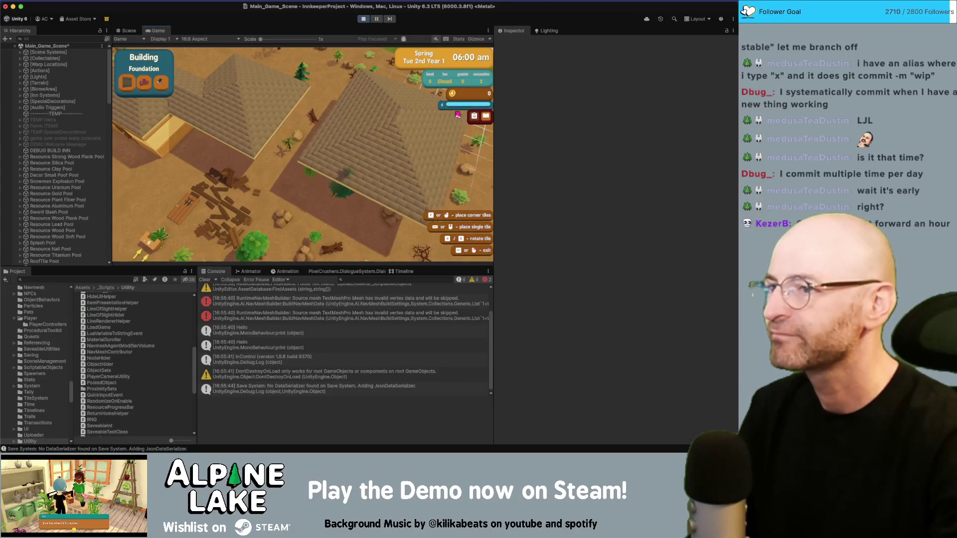
{"action": "key", "text": "w"}
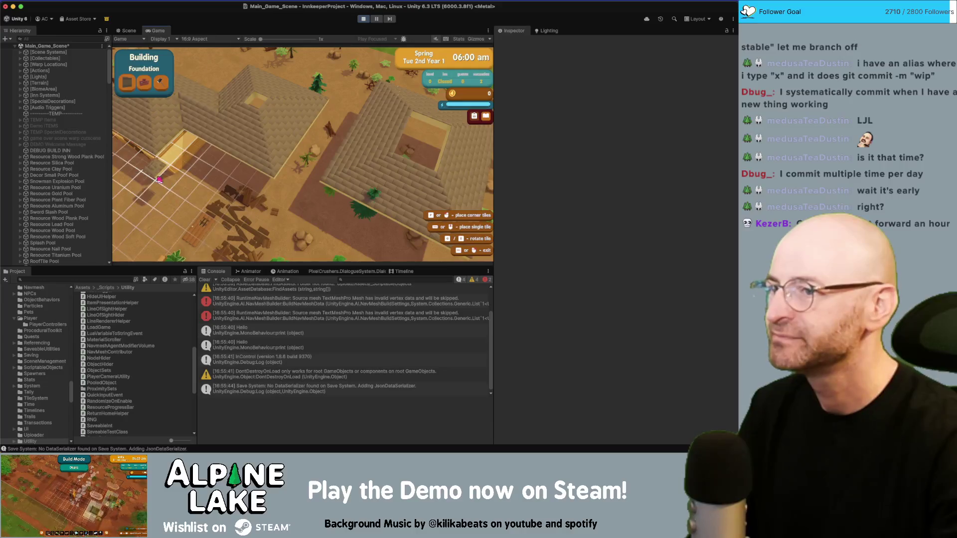
{"action": "key", "text": "w"}
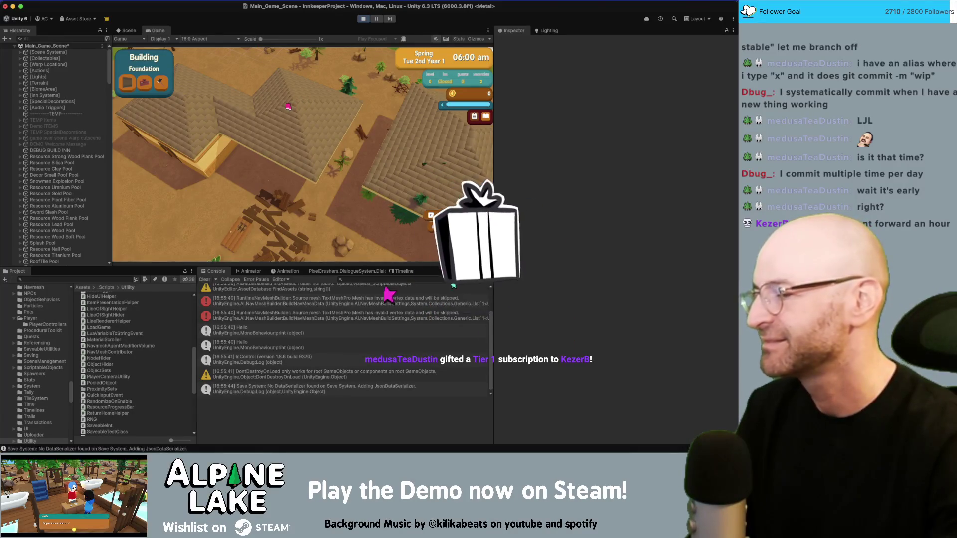
{"action": "key", "text": "d"}
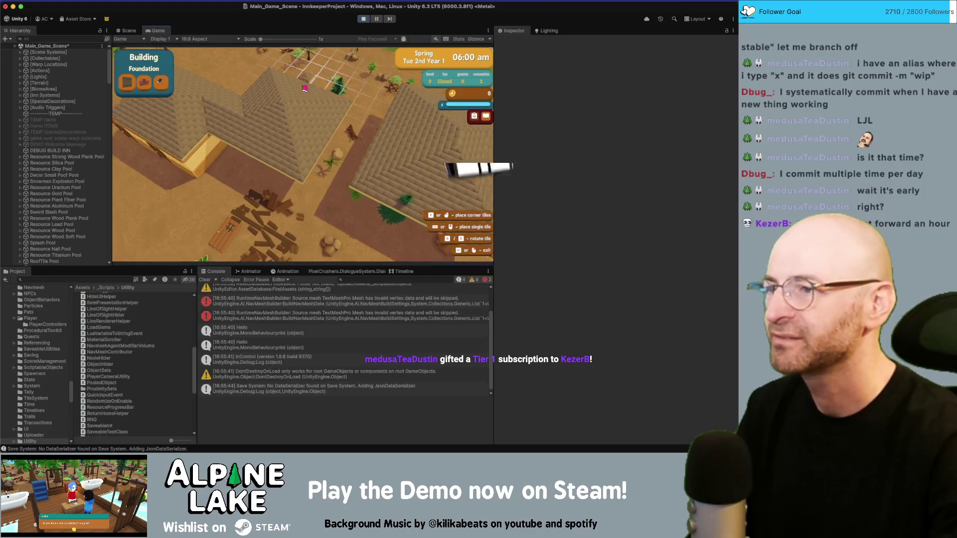
{"action": "key", "text": "w"}
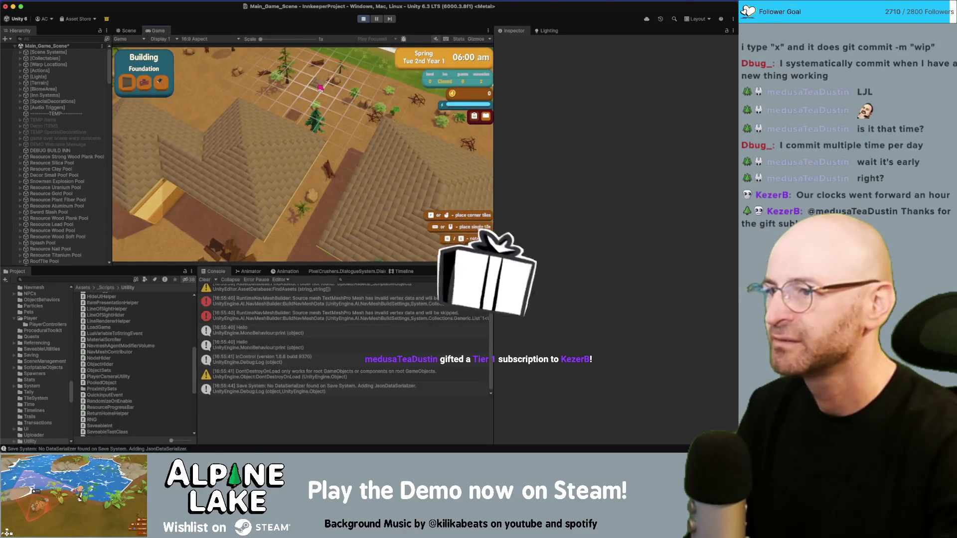
{"action": "key", "text": "a"}
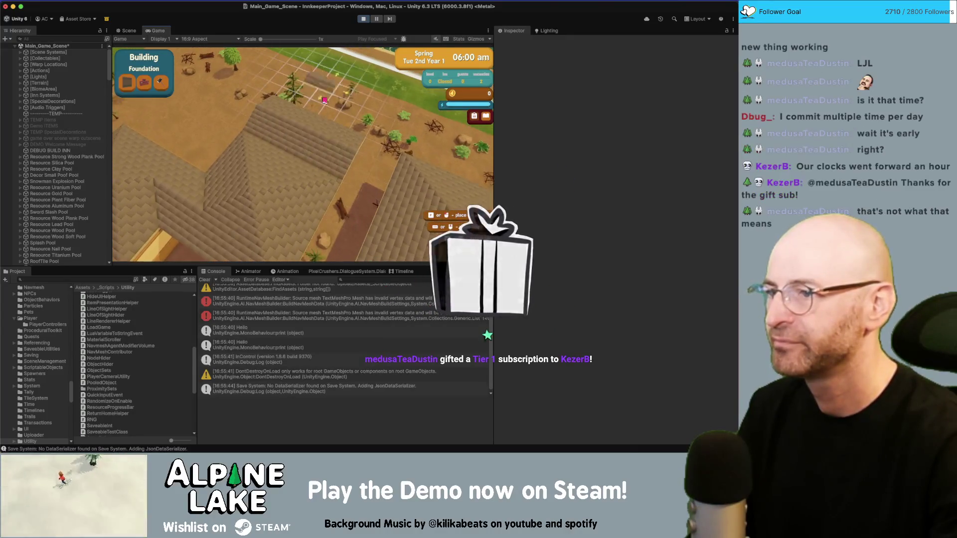
{"action": "left_click", "coordinate": [325, 100]}
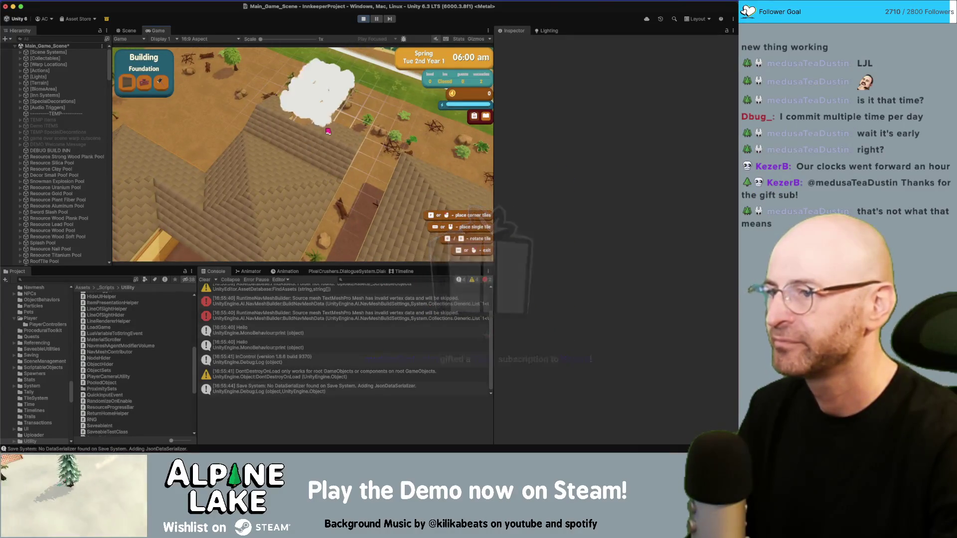
Place more foundation tiles, try an auto roof tile near the lumber pile, and exit build mode.
{"action": "key", "text": "w"}
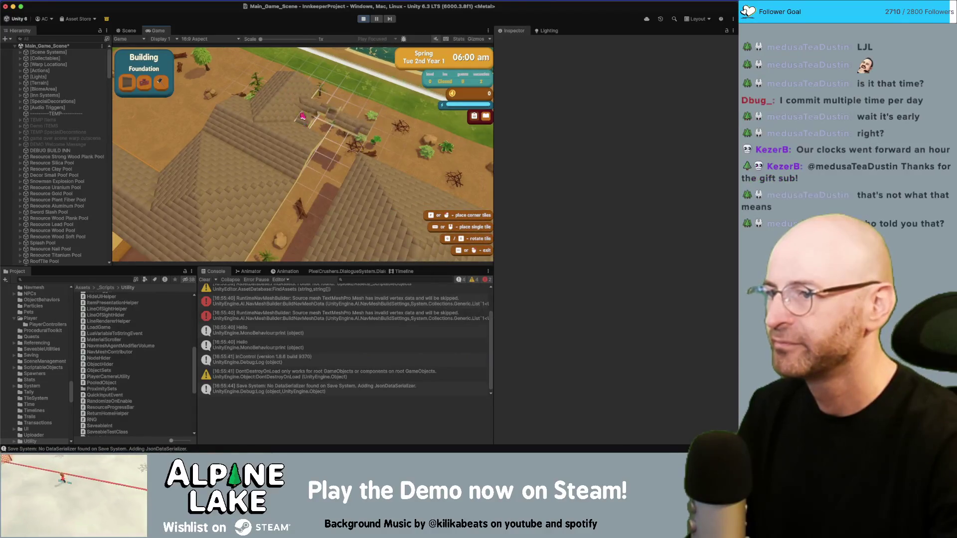
{"action": "key", "text": "w"}
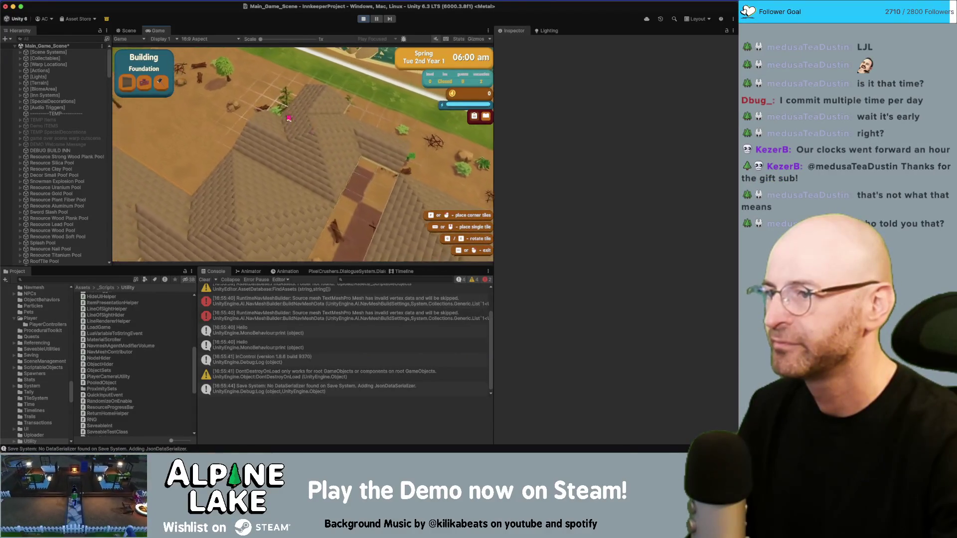
{"action": "left_click", "coordinate": [241, 109]}
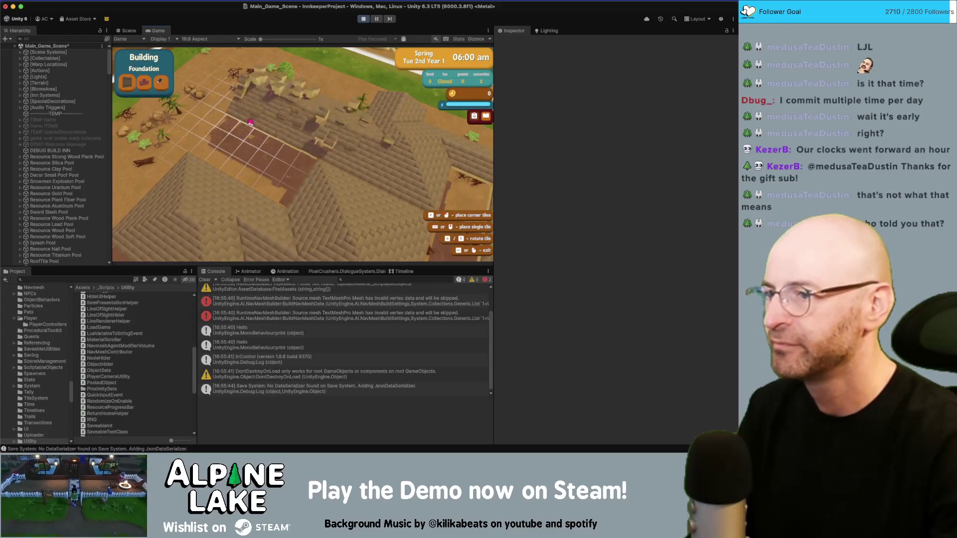
{"action": "key", "text": "s"}
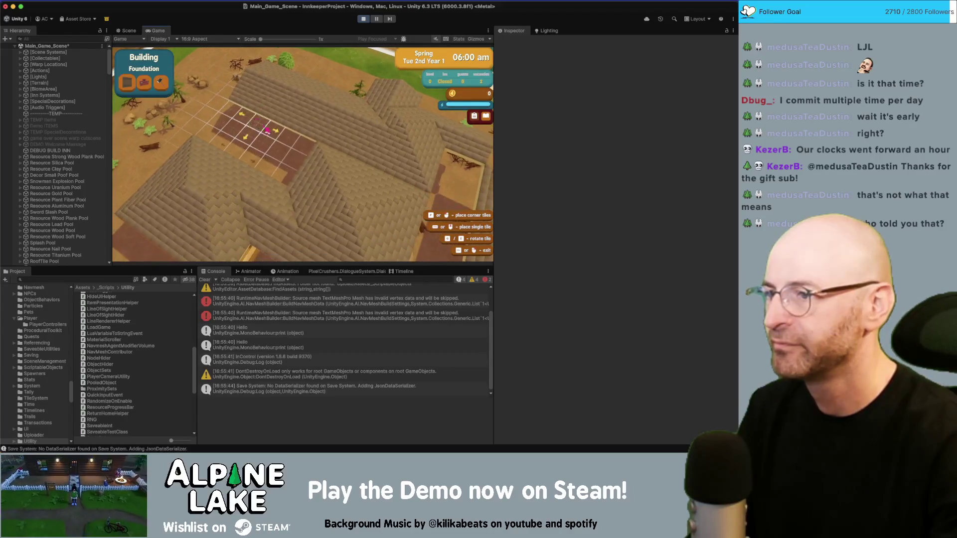
{"action": "key", "text": "s"}
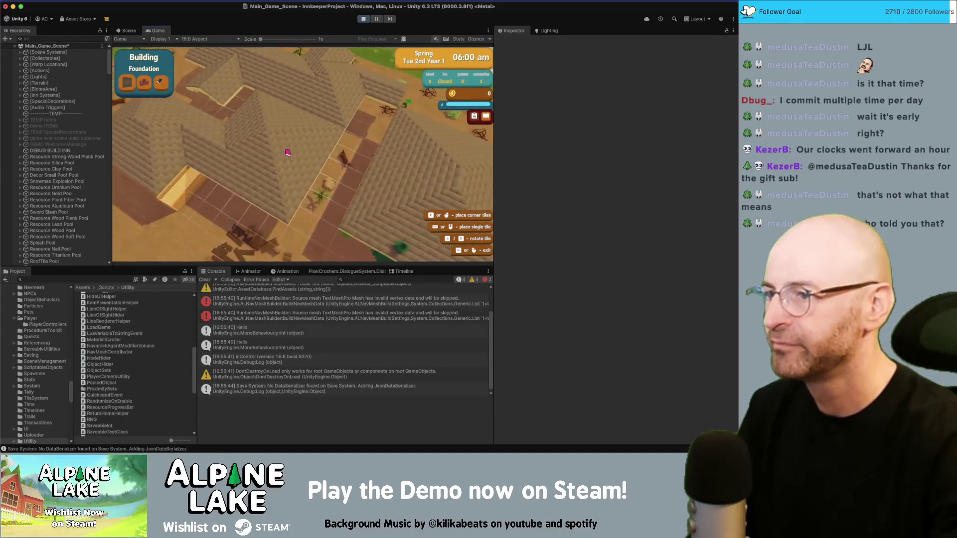
{"action": "key", "text": "s"}
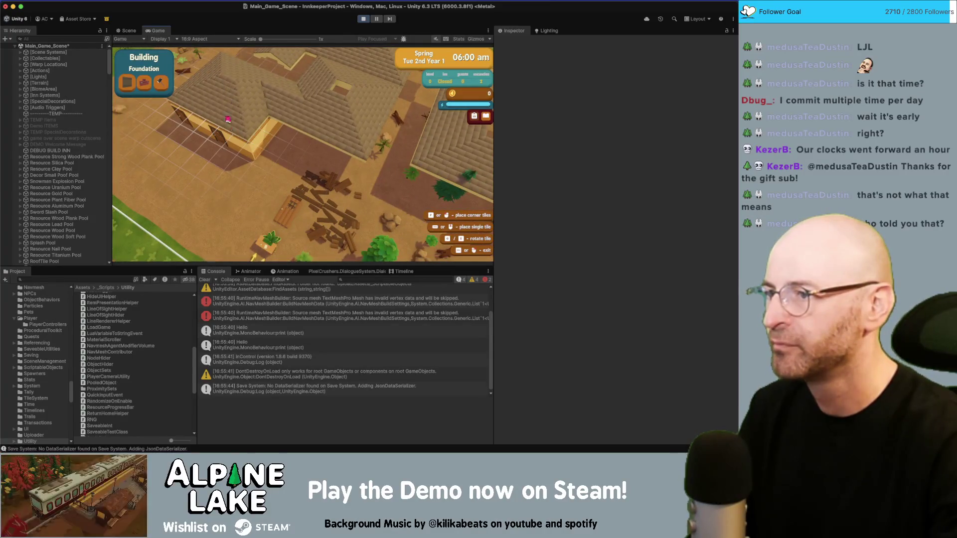
{"action": "key", "text": "w"}
{"action": "left_click", "coordinate": [264, 145]}
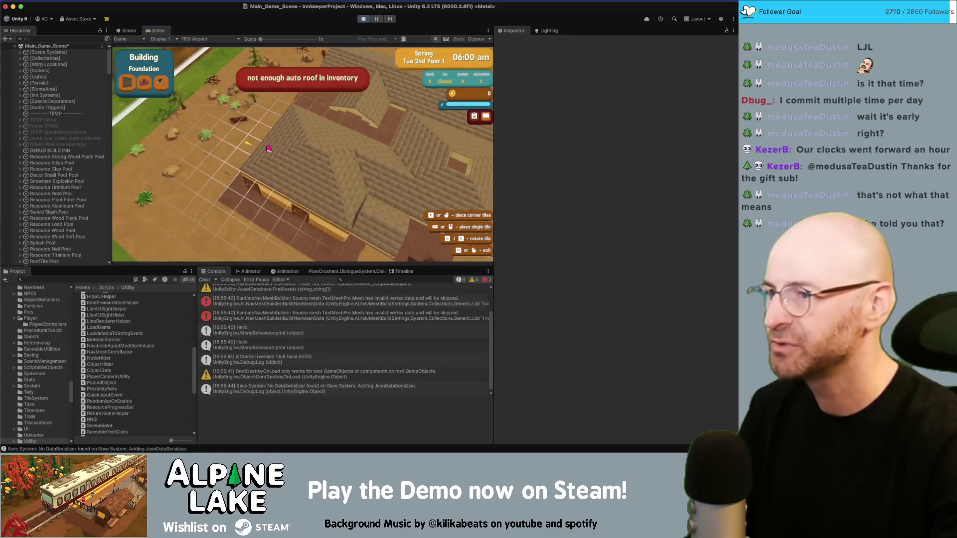
{"action": "key", "text": "s"}
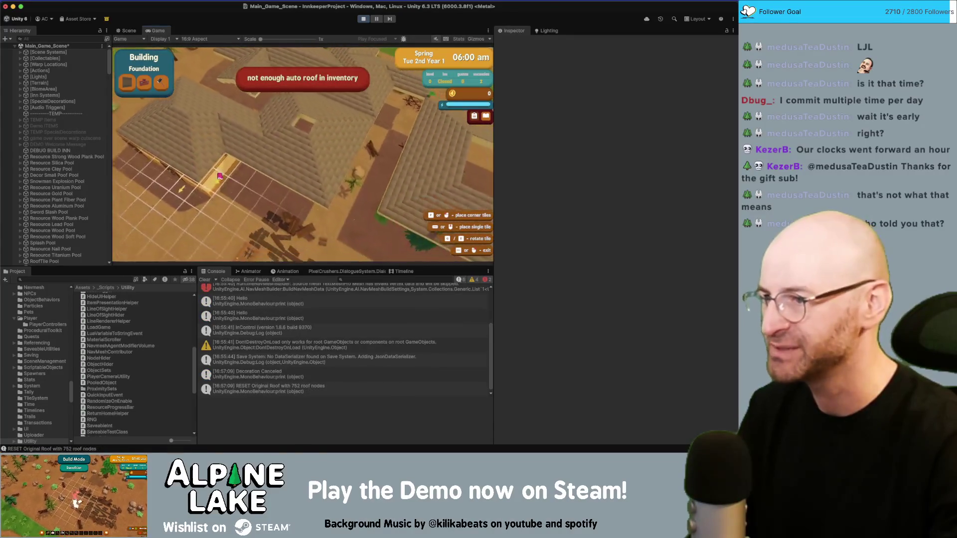
{"action": "key", "text": "Escape"}
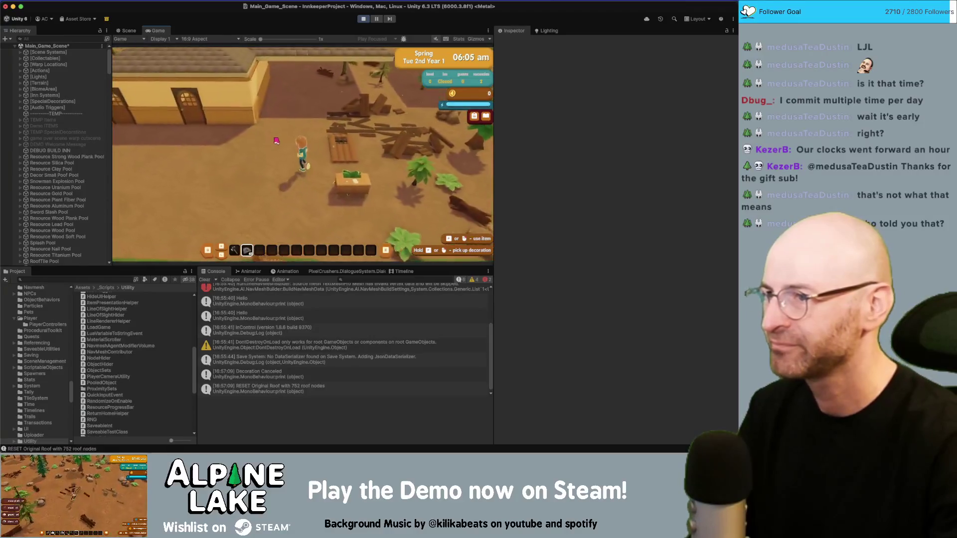
Walk the character north toward the house and stop the running game.
{"action": "key", "text": "w"}
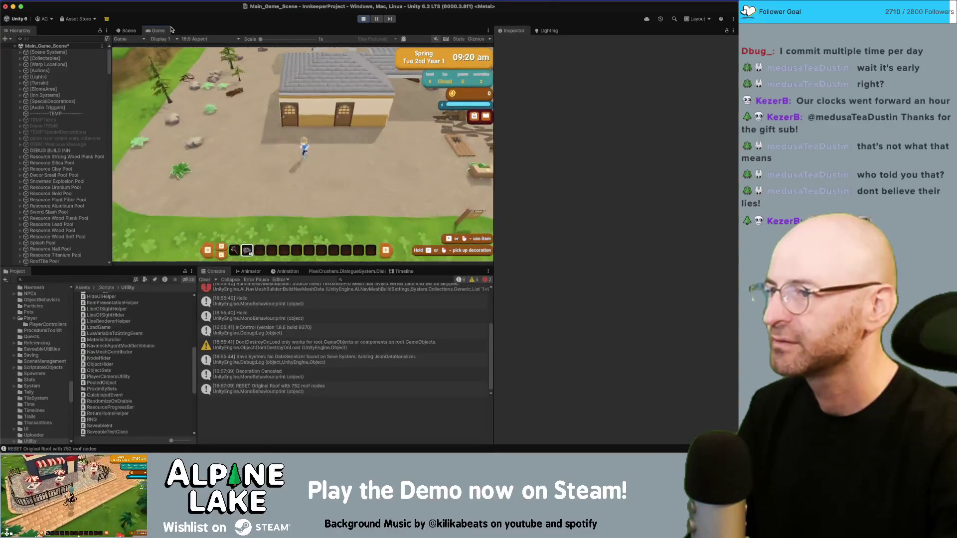
{"action": "left_click", "coordinate": [359, 21]}
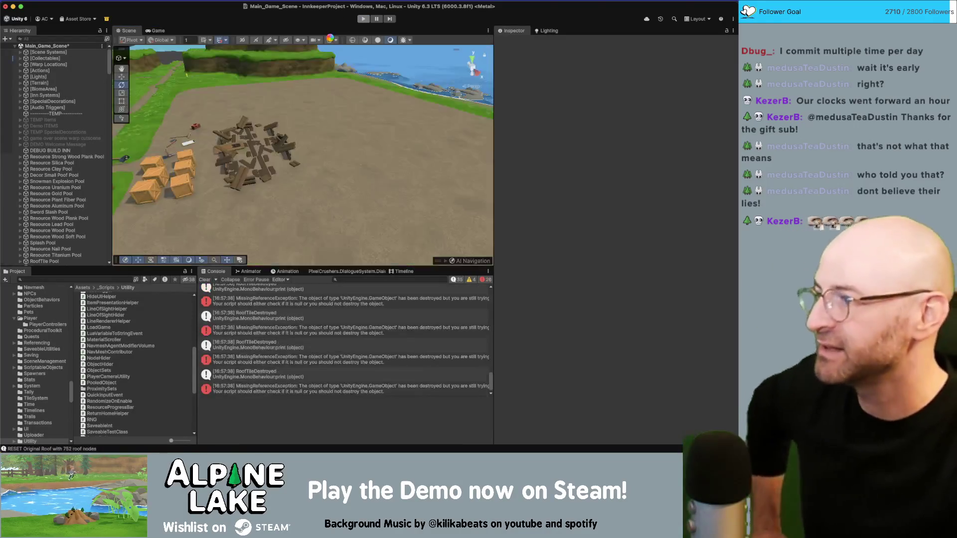
Open the RoofTileDestroyed console log's stack trace and jump to its line in RoofGridSystem.cs.
{"action": "left_click_drag", "start_coordinate": [350, 91], "coordinate": [379, 128]}
{"action": "scroll", "coordinate": [379, 128], "scroll_direction": "down", "scroll_amount": 10}
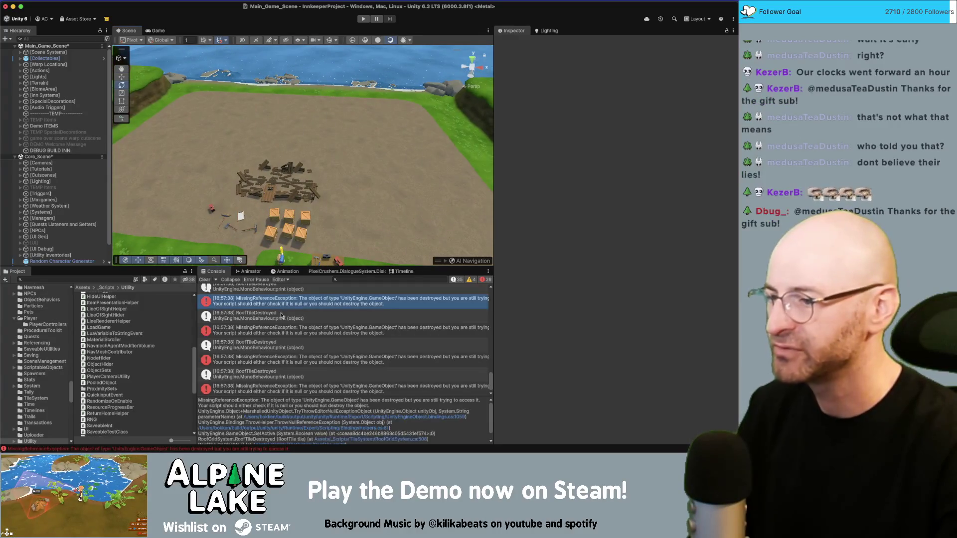
{"action": "left_click", "coordinate": [270, 316]}
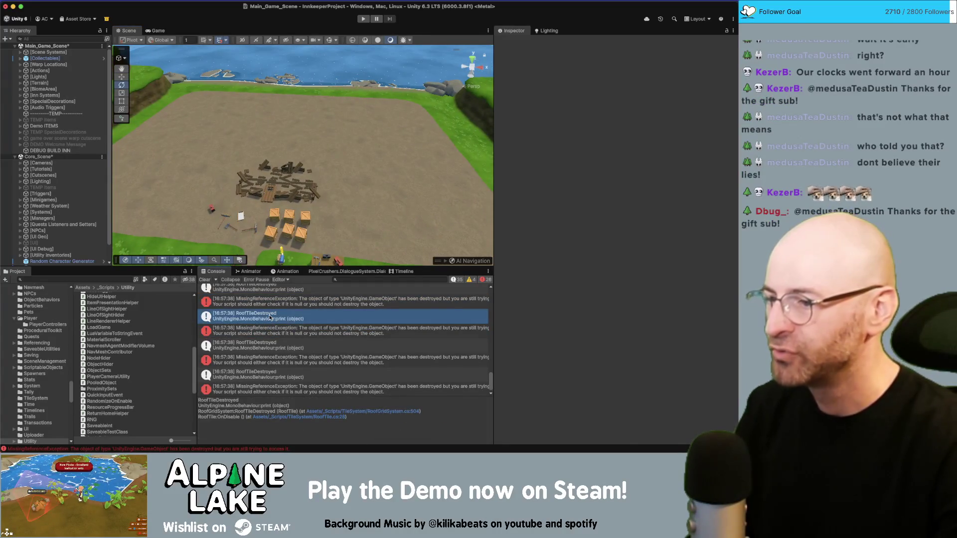
{"action": "scroll", "coordinate": [271, 323], "scroll_direction": "down", "scroll_amount": 1}
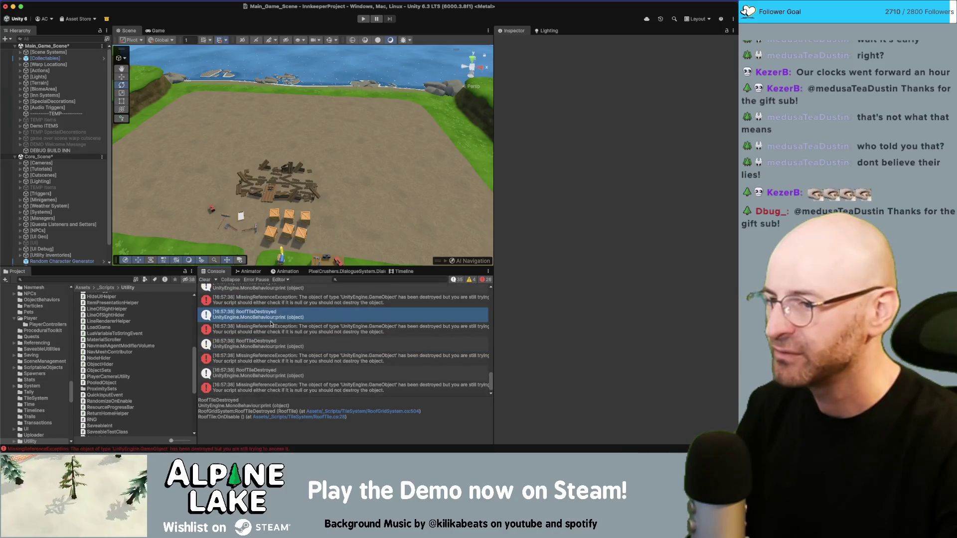
{"action": "double_click", "coordinate": [272, 317]}
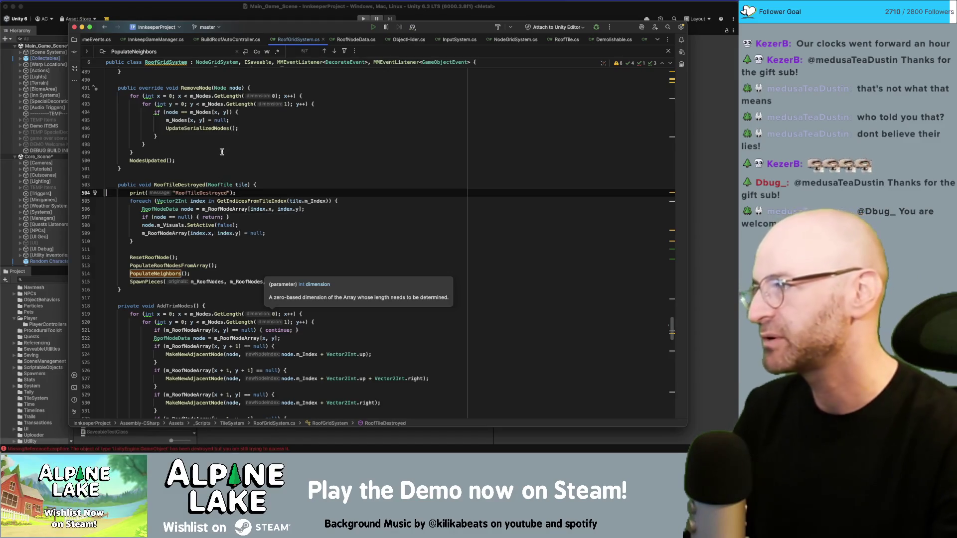
Switch from RoofGridSystem.cs to Demolishable.cs and read through its Highlight and CanDemolish methods.
{"action": "double_click", "coordinate": [182, 185]}
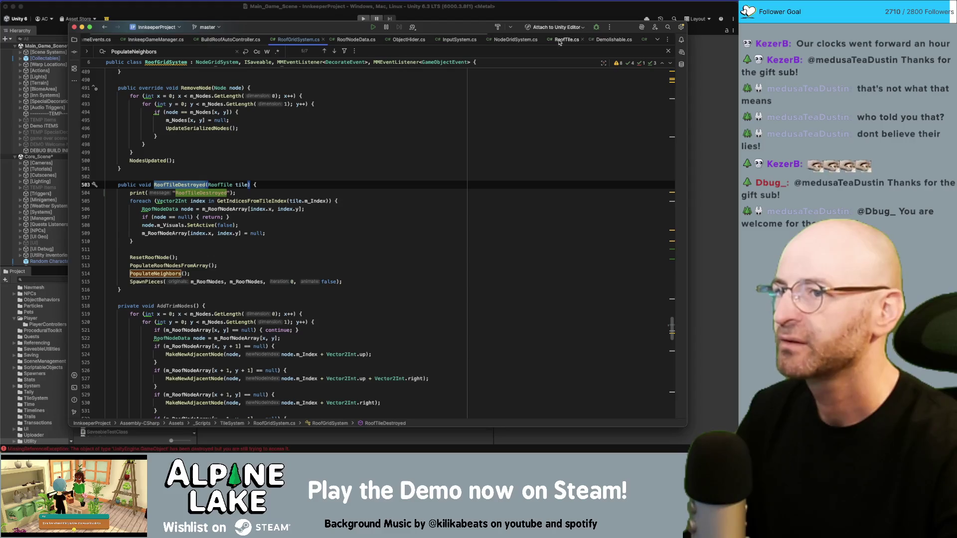
{"action": "left_click", "coordinate": [606, 42]}
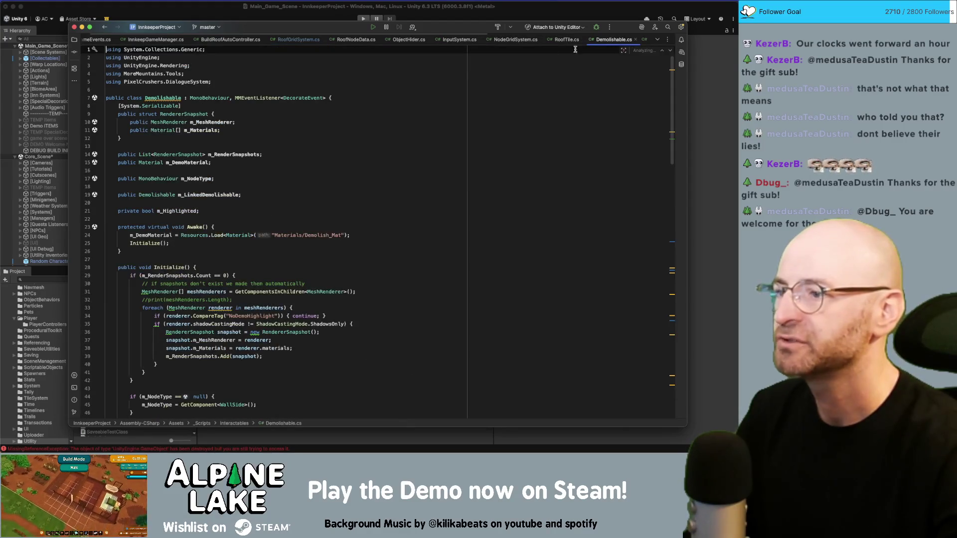
{"action": "scroll", "coordinate": [334, 259], "scroll_direction": "down", "scroll_amount": 10}
{"action": "scroll", "coordinate": [335, 260], "scroll_direction": "down", "scroll_amount": 7}
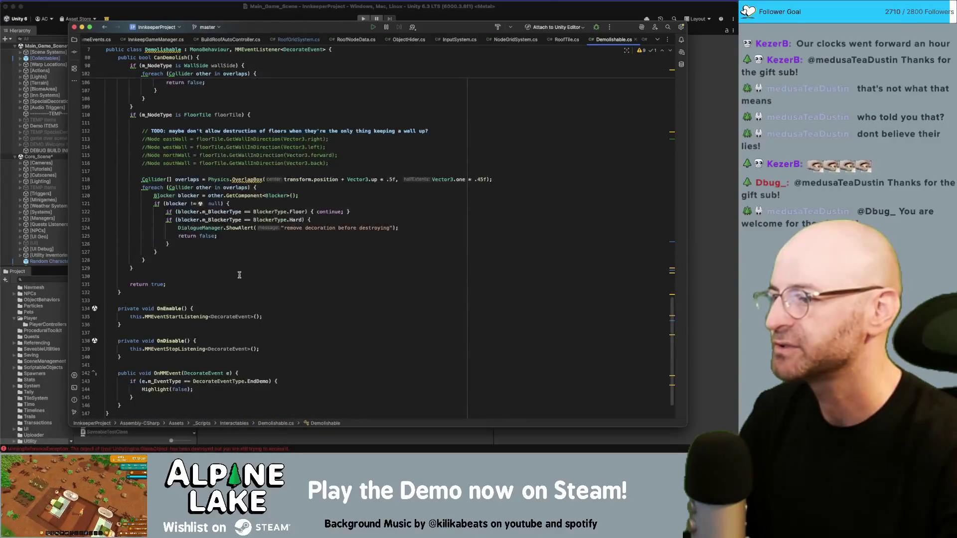
{"action": "scroll", "coordinate": [239, 275], "scroll_direction": "up", "scroll_amount": 7}
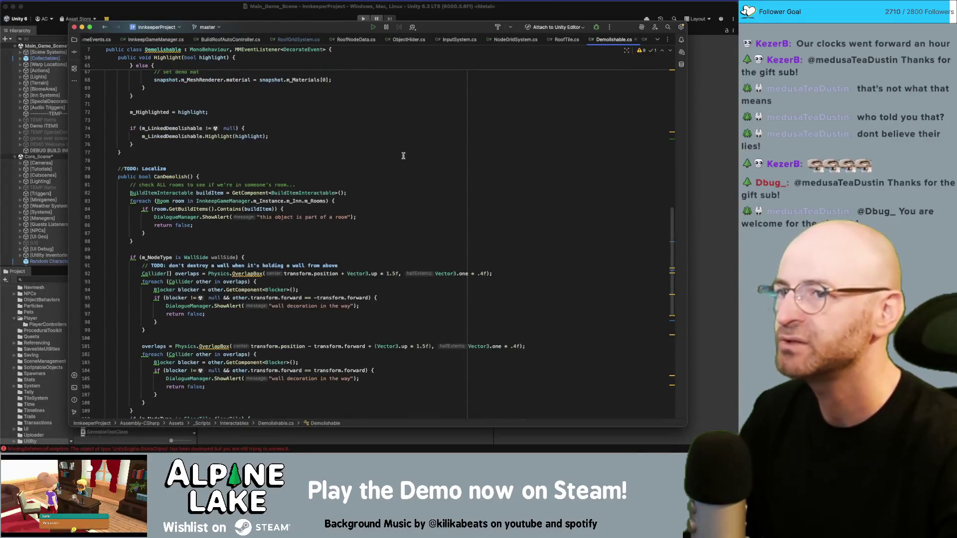
{"action": "scroll", "coordinate": [387, 205], "scroll_direction": "up", "scroll_amount": 5}
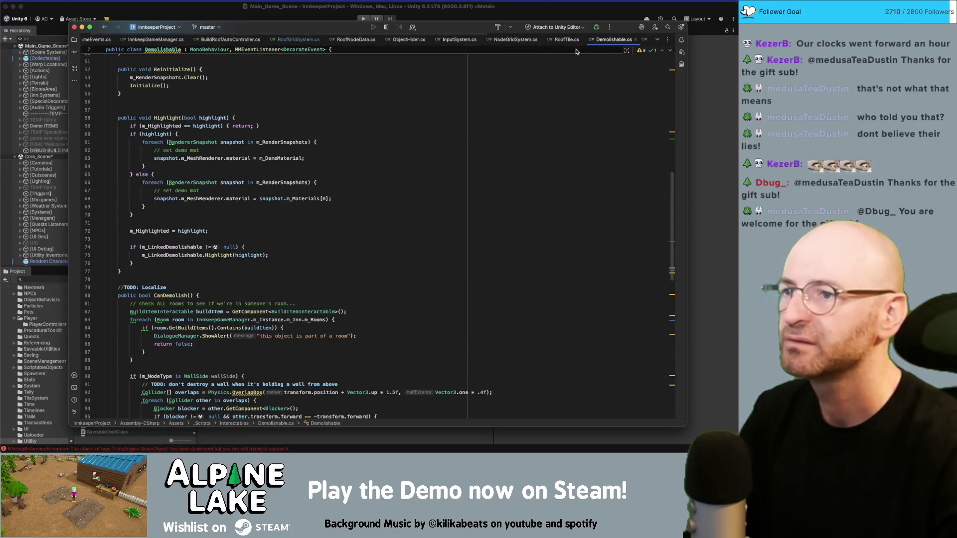
{"action": "left_click", "coordinate": [658, 40]}
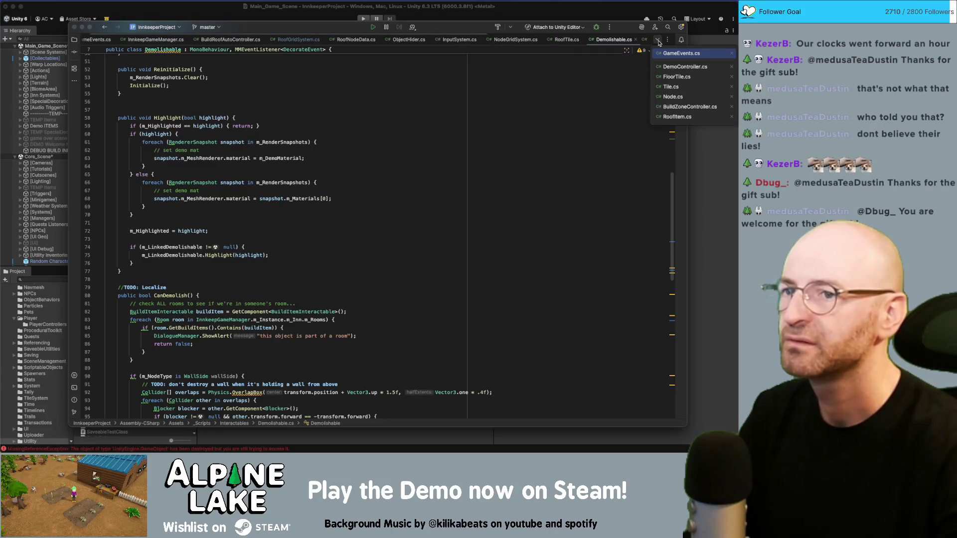
In DemoController.cs, follow DemoSequence's DestroyInteractable call to its declaration in Interactable.cs.
{"action": "left_click", "coordinate": [685, 66]}
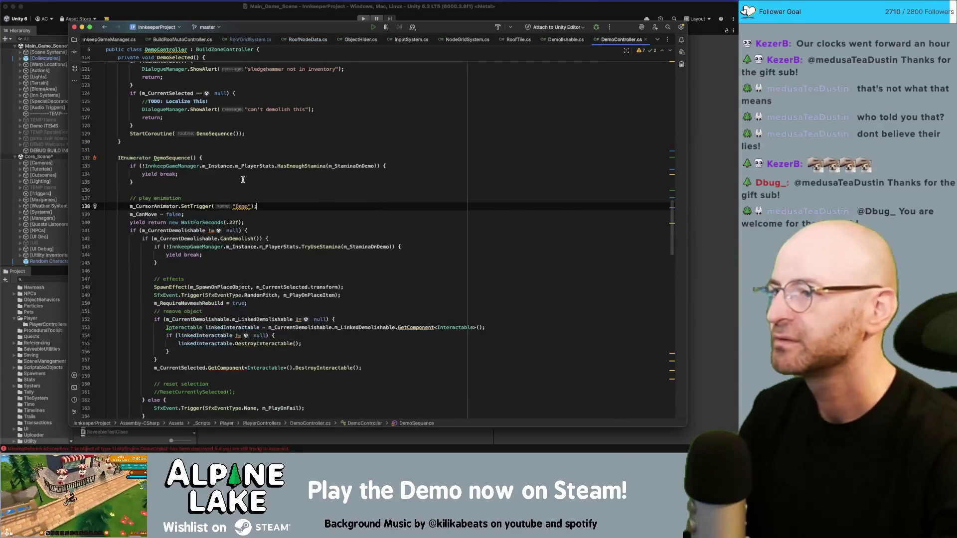
{"action": "left_click", "coordinate": [172, 158]}
{"action": "scroll", "coordinate": [220, 319], "scroll_direction": "down", "scroll_amount": 3}
{"action": "left_click", "coordinate": [207, 290]}
{"action": "double_click", "coordinate": [260, 291]}
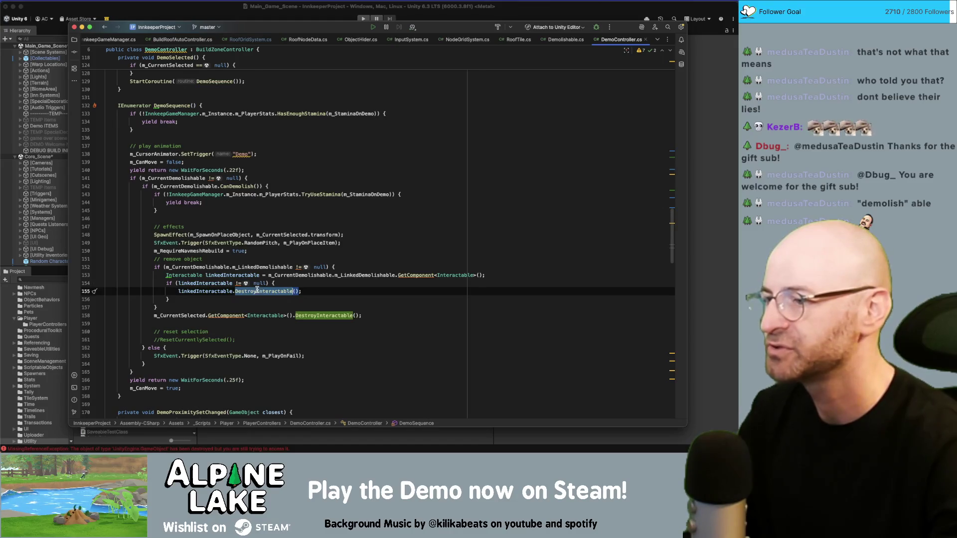
{"action": "double_click", "coordinate": [318, 316]}
{"action": "left_click", "coordinate": [312, 314]}
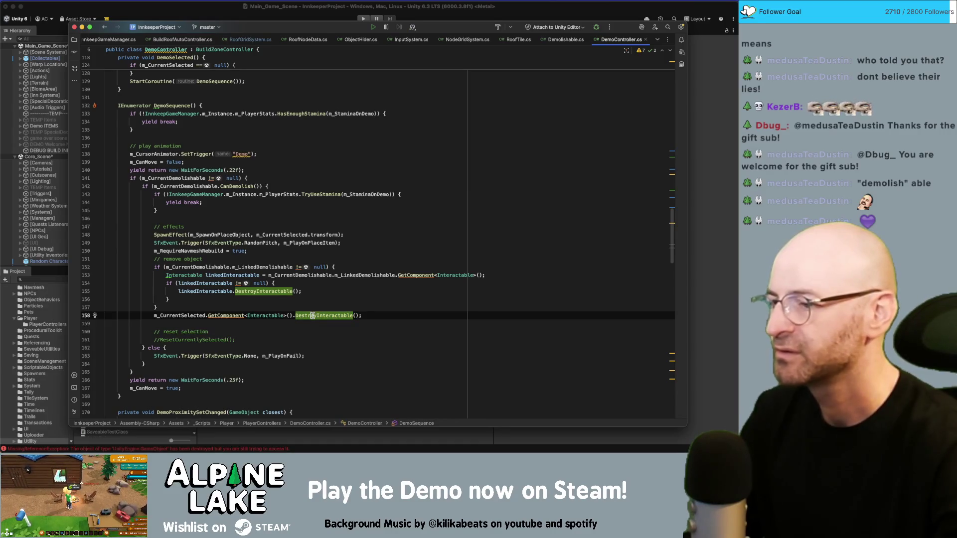
{"action": "left_click", "coordinate": [311, 315], "text": "super"}
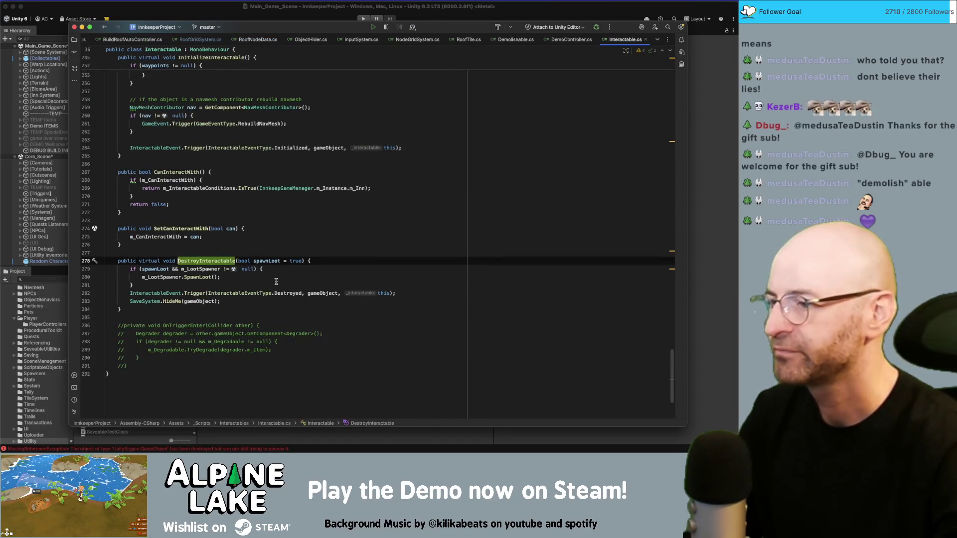
Follow the HideMe call to its declaration in SaveSystem.cs.
{"action": "left_click", "coordinate": [180, 302]}
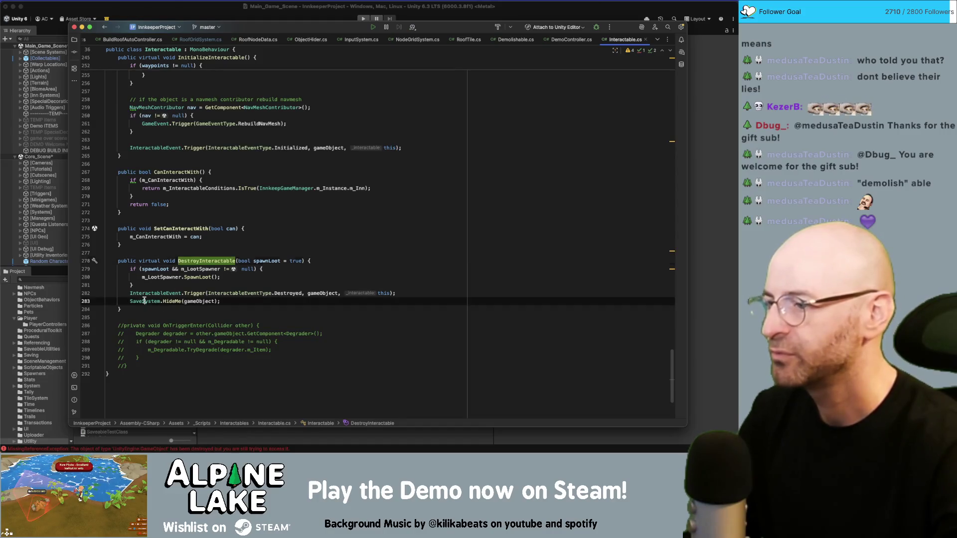
{"action": "left_click", "coordinate": [202, 300]}
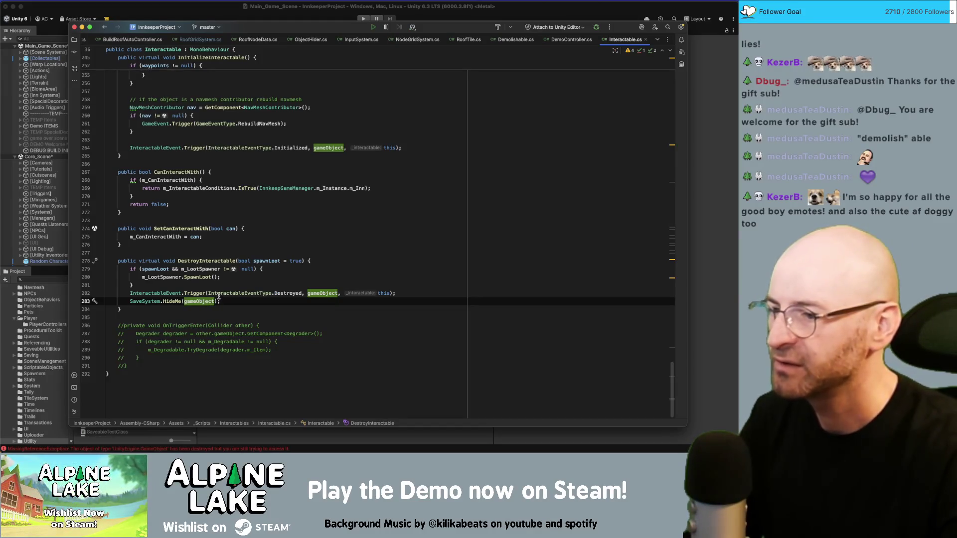
{"action": "left_click", "coordinate": [171, 301]}
{"action": "left_click", "coordinate": [169, 302], "text": "super"}
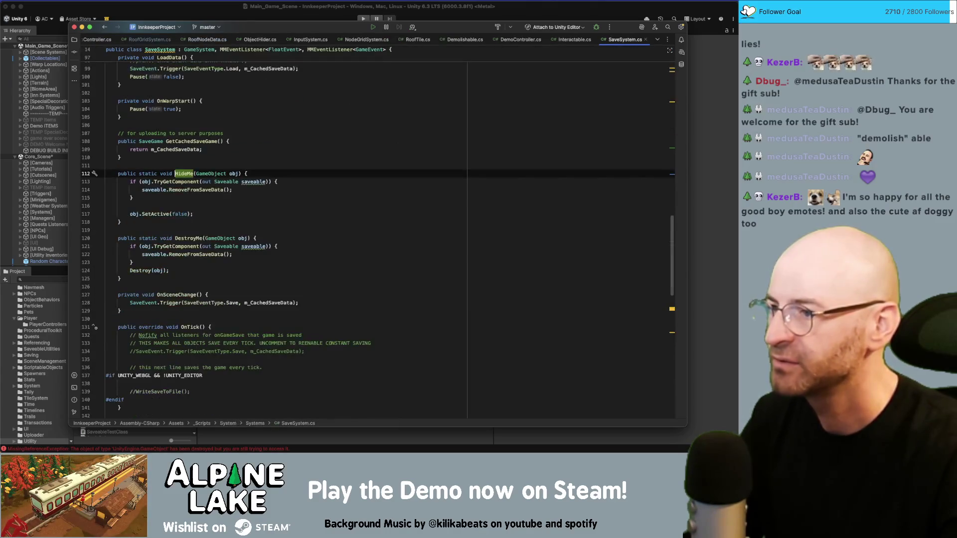
{"action": "left_click", "coordinate": [184, 190]}
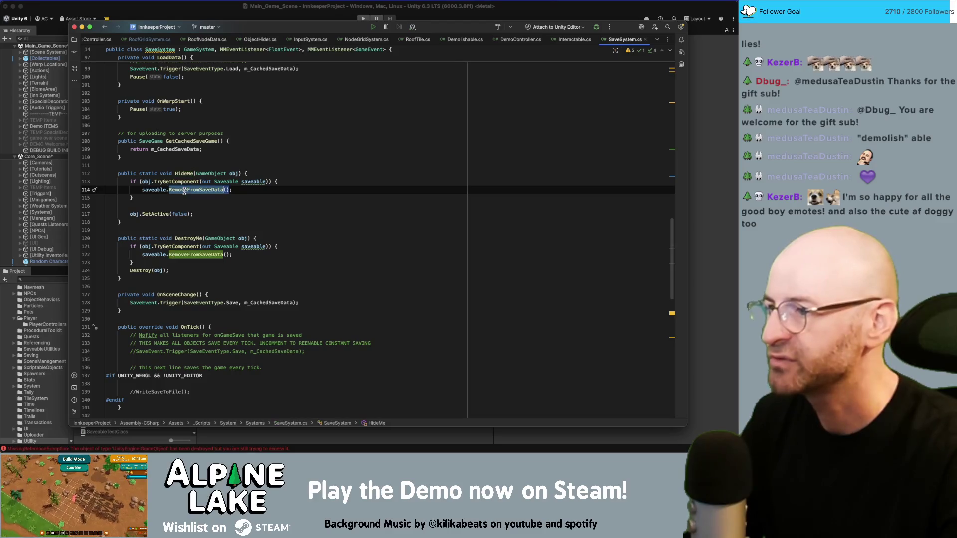
{"action": "double_click", "coordinate": [156, 214]}
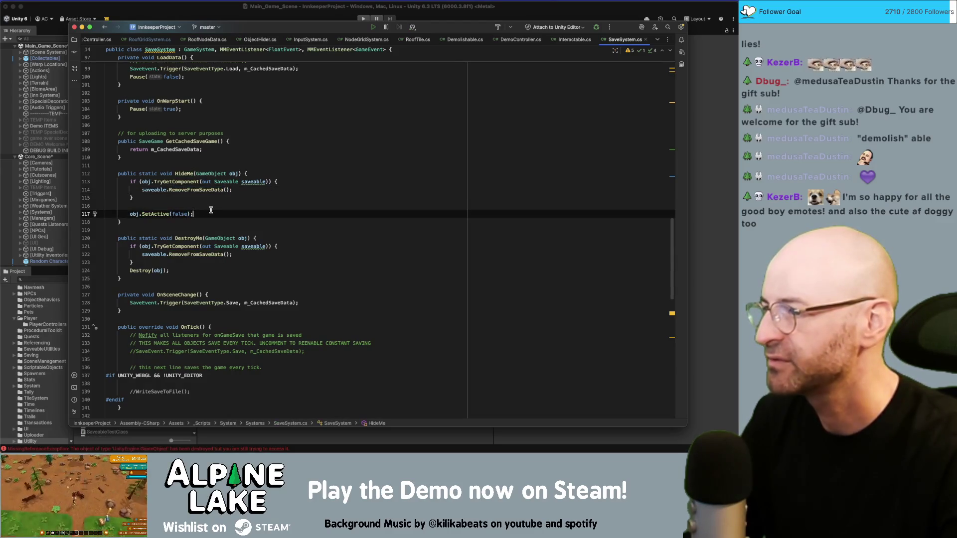